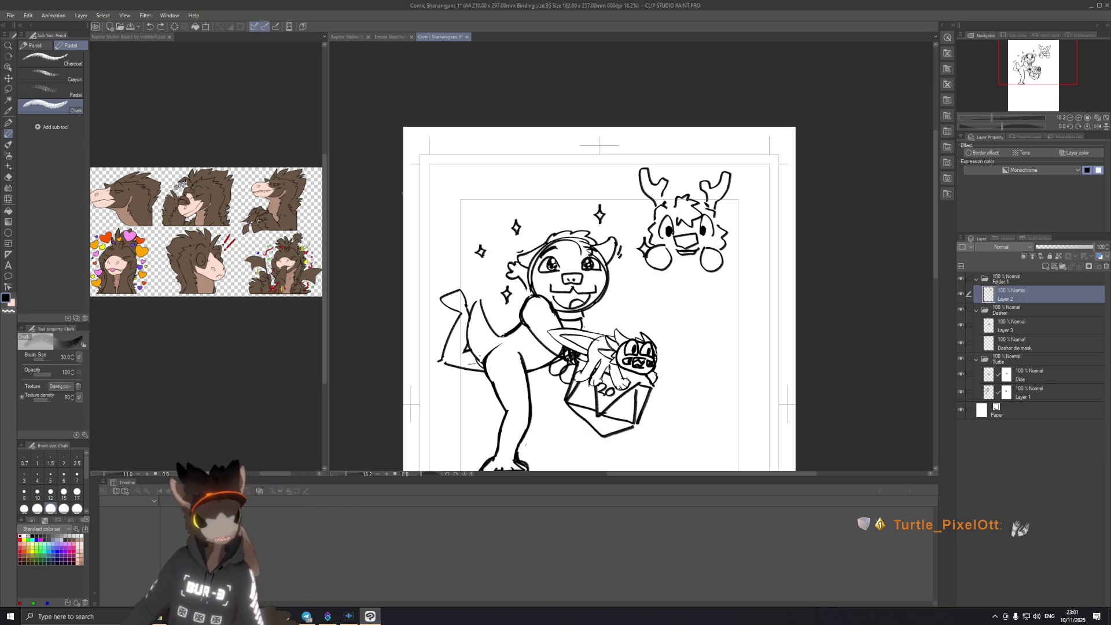
Step: Zoom from 18.2% to 44.4% on the deer sketch and add a new layer above it
scroll(742, 188, "up", 3)
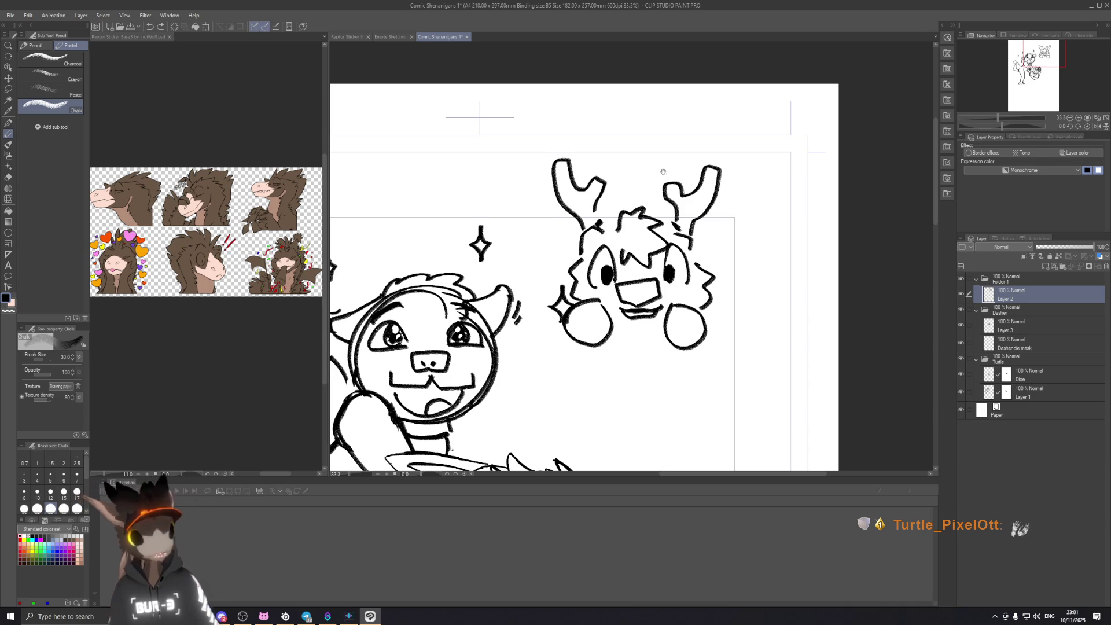
scroll(660, 221, "up", 2)
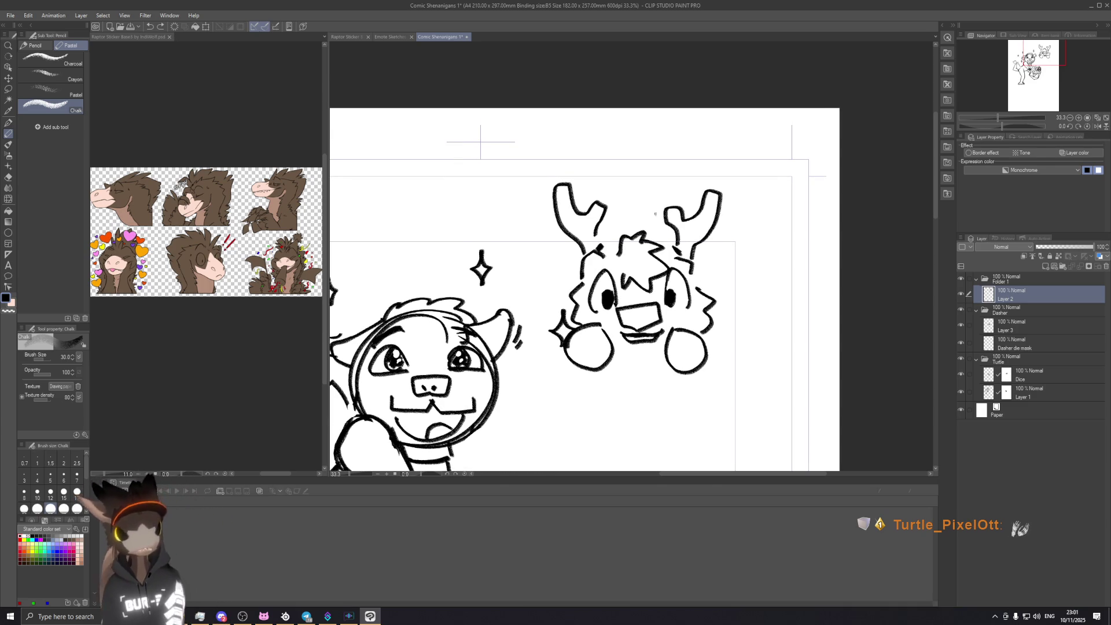
scroll(655, 214, "up", 3)
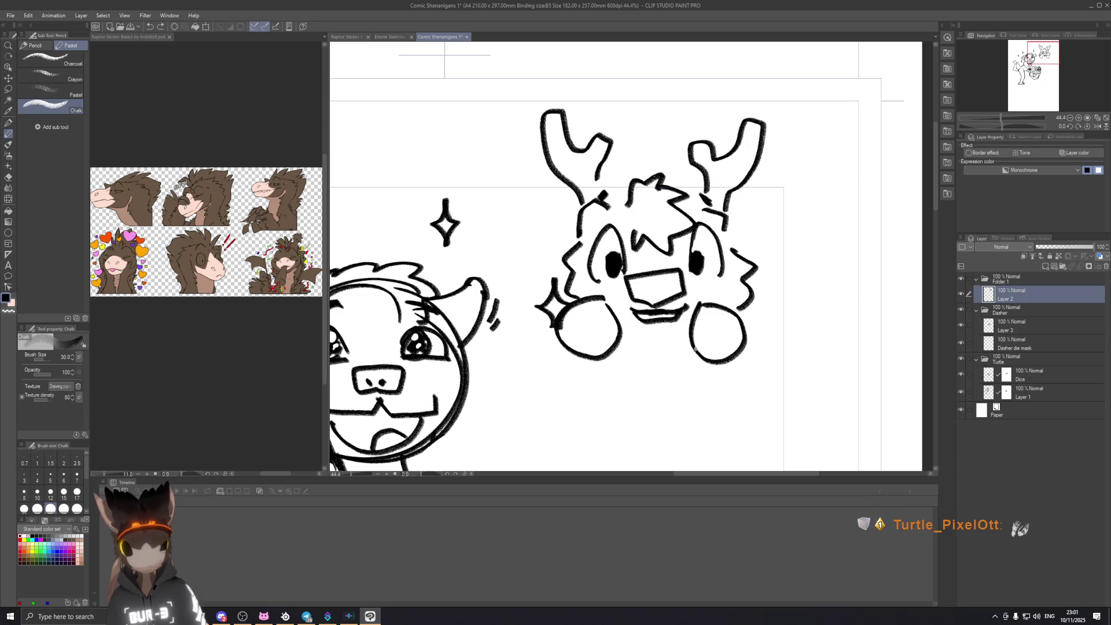
left_click(1047, 266)
Step: Keep the new layer at full opacity and fade the deer sketch Layer 2 to 22%
mouse_move(1067, 248)
left_mouse_down()
mouse_move(1104, 257)
mouse_move(1049, 250)
left_mouse_up()
left_click(1008, 320)
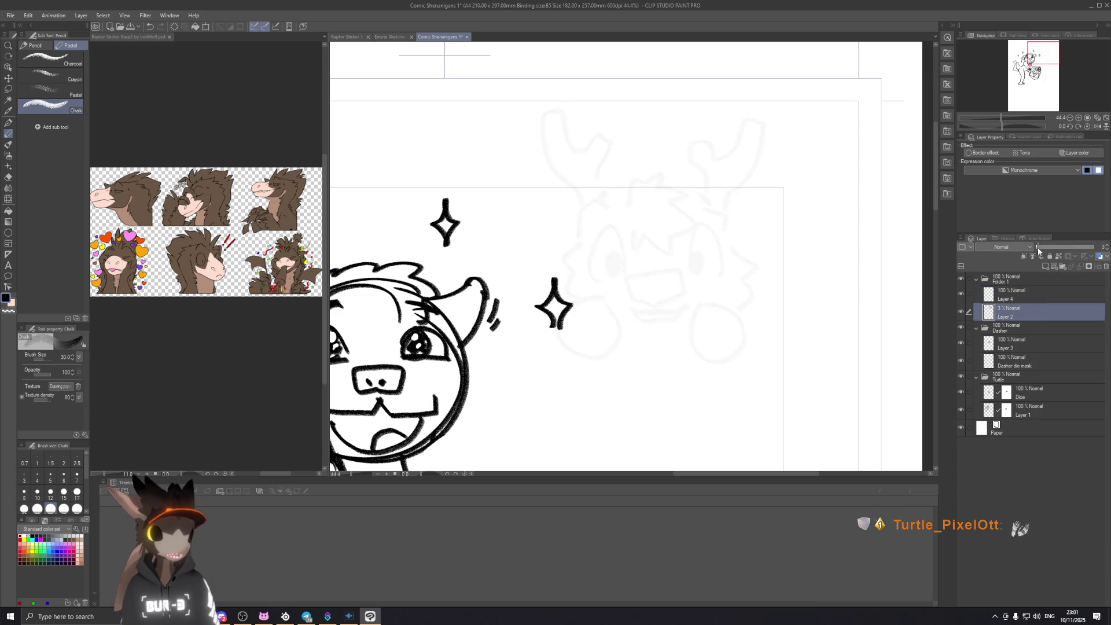
left_click_drag(662, 323, 651, 229)
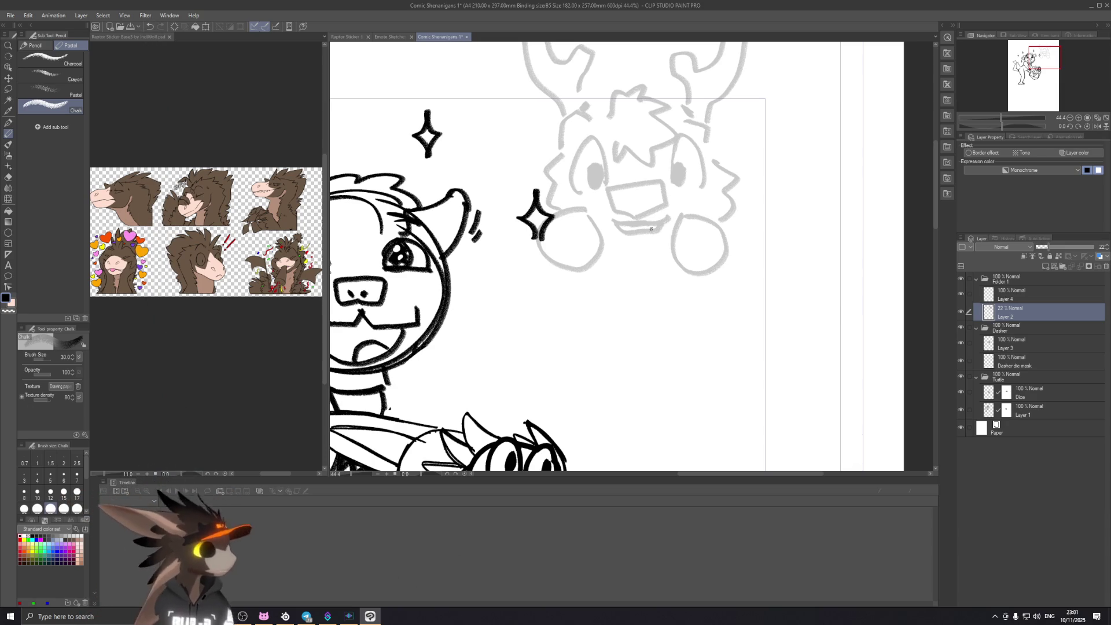
Step: Zoom out to the whole page and cancel a stray panel line started on the sketch layer
scroll(652, 229, "down", 3)
scroll(672, 168, "down", 1)
left_click_drag(673, 168, 676, 195)
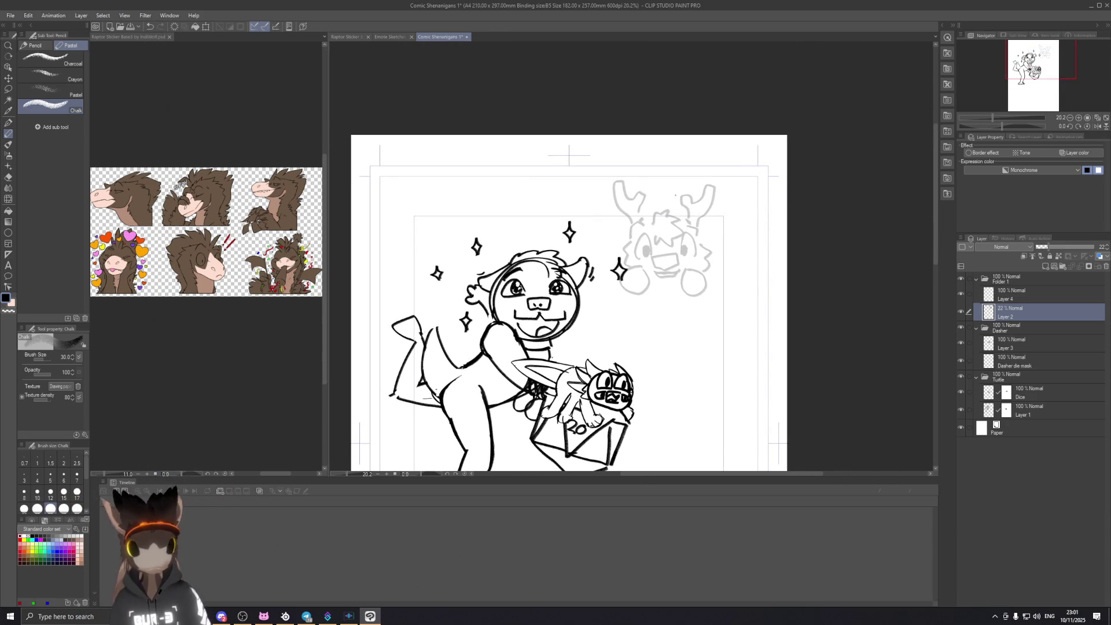
left_click_drag(551, 133, 630, 271)
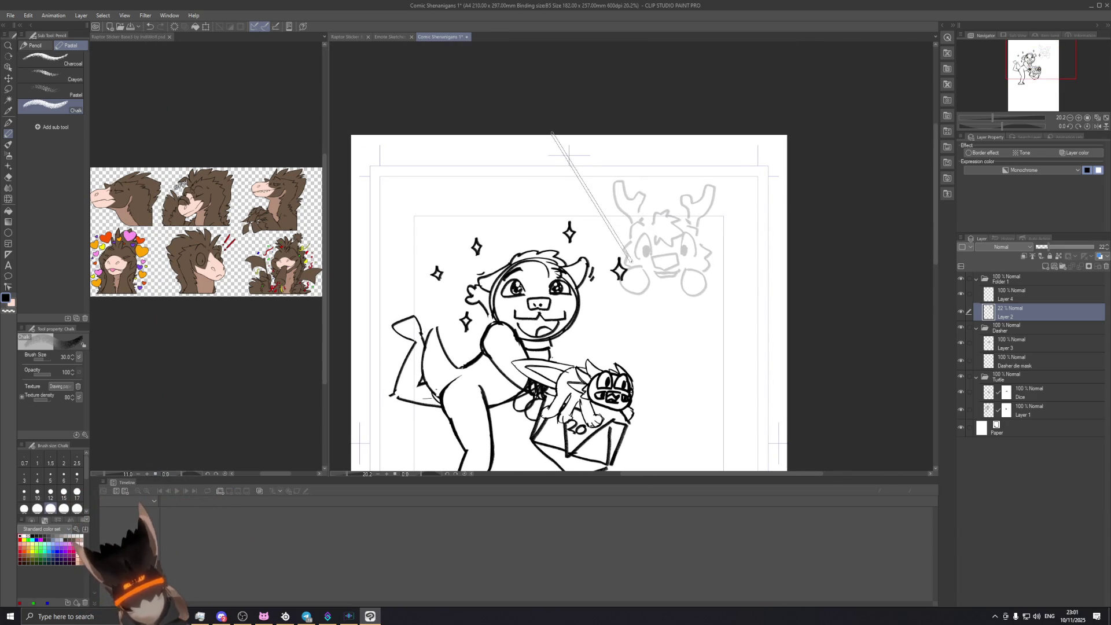
left_click(599, 259)
key("Escape")
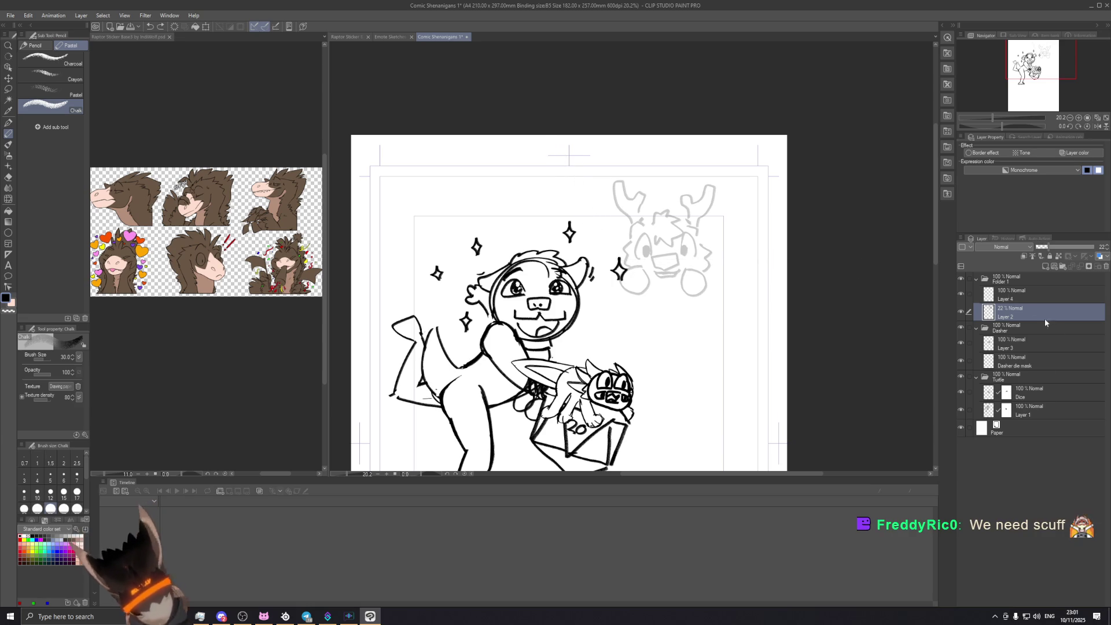
Step: On Layer 4, draw an angled polyline border from the page top across to the right edge
key("alt+bracketright")
left_click_drag(528, 127, 607, 284)
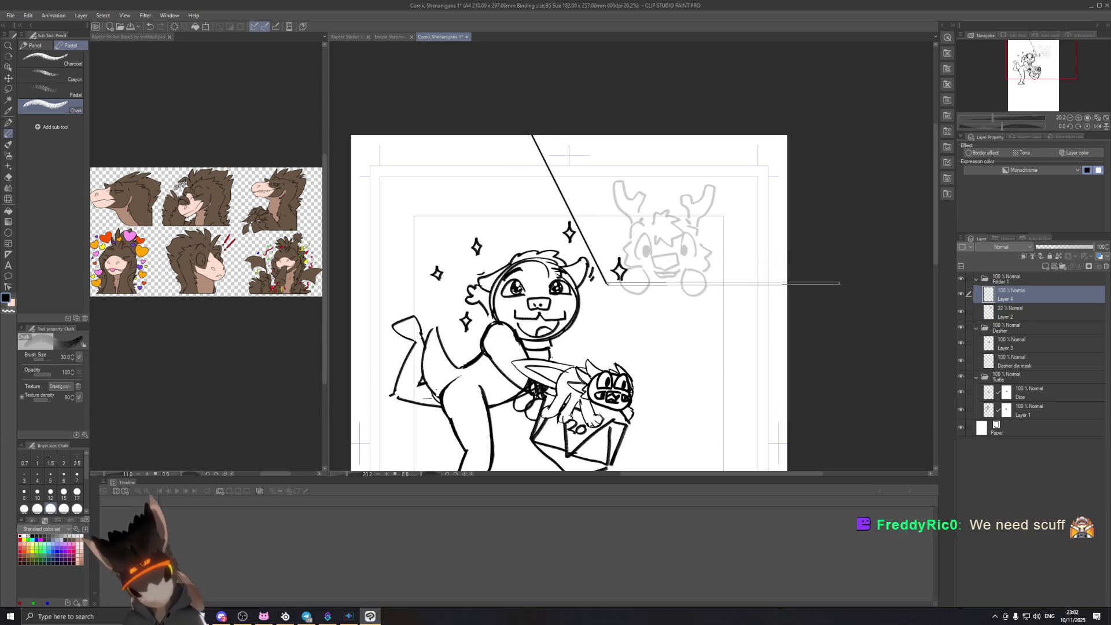
double_click(841, 283)
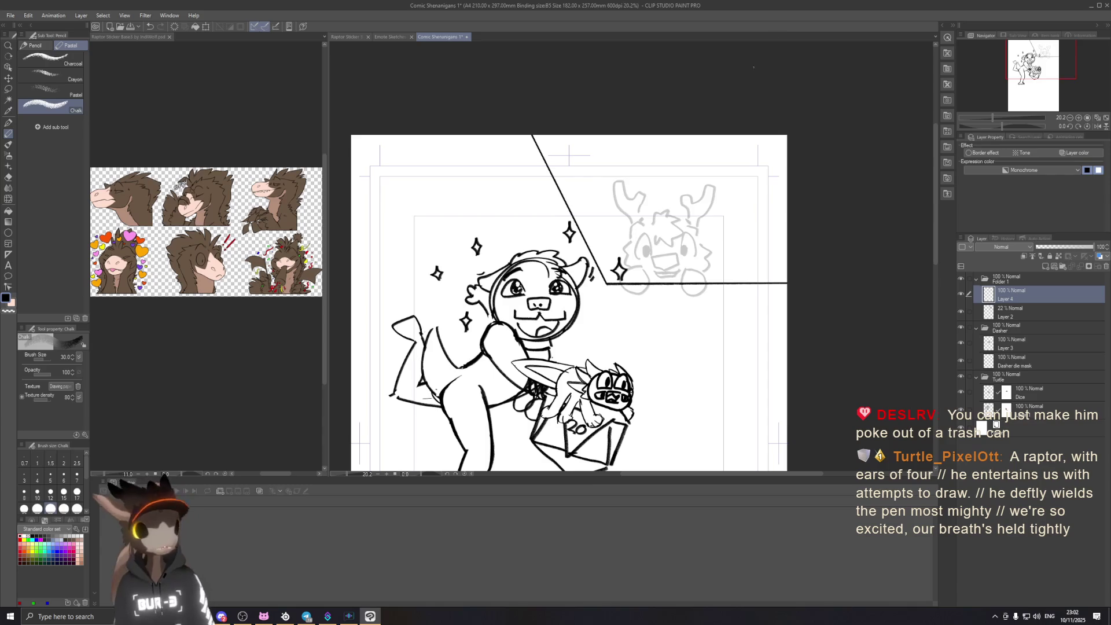
Step: Inspect the border up close, recenter the page, and undo the single panel line
scroll(584, 289, "up", 2)
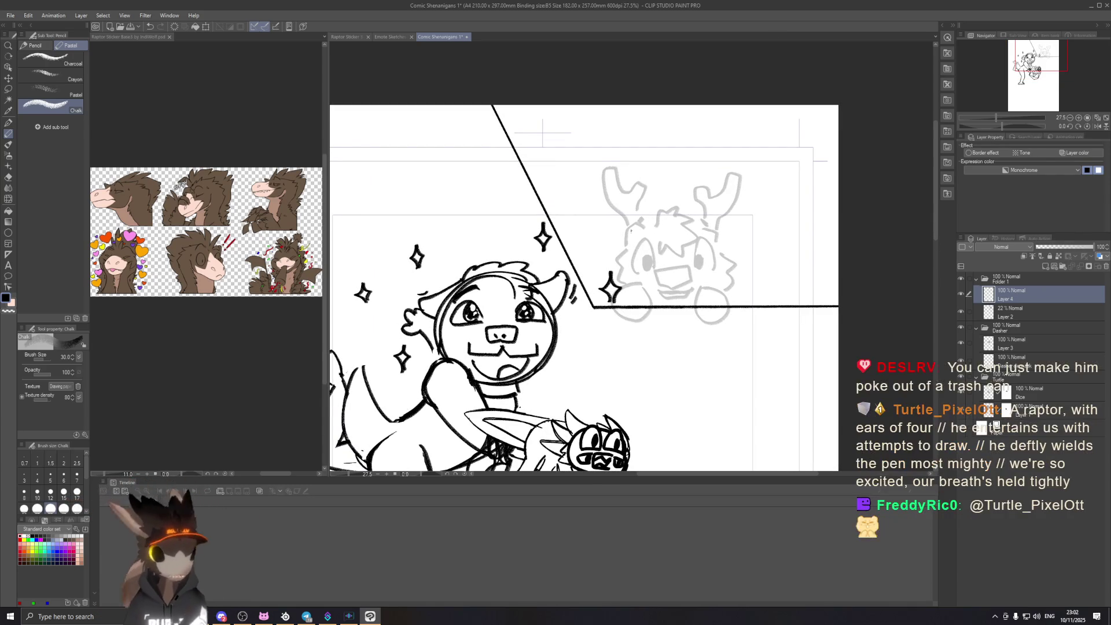
scroll(577, 236, "up", 1)
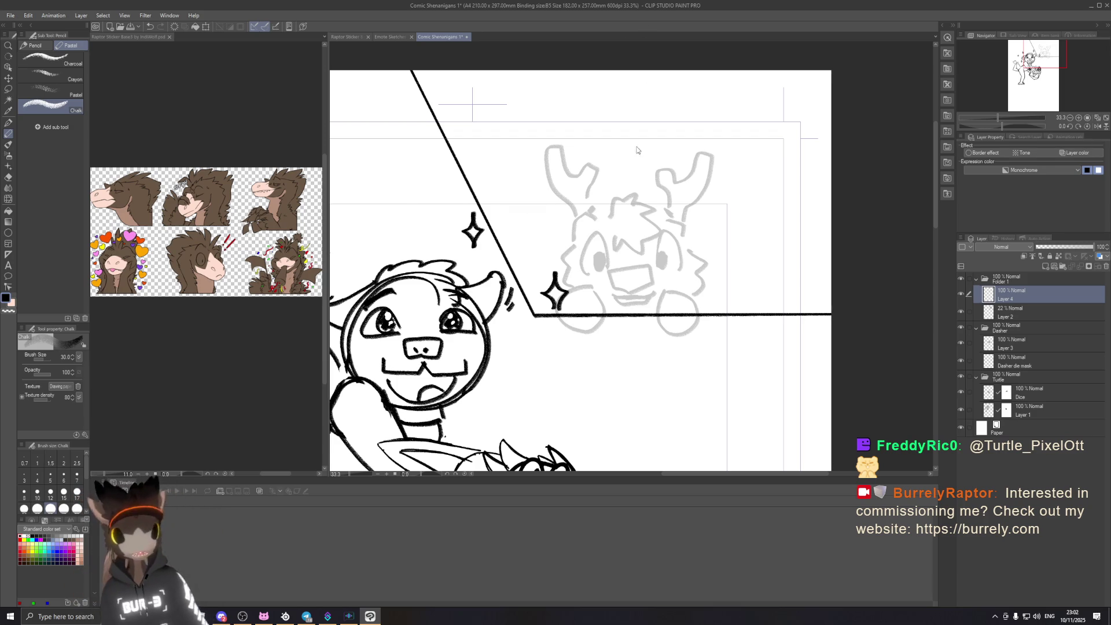
scroll(694, 231, "up", 2)
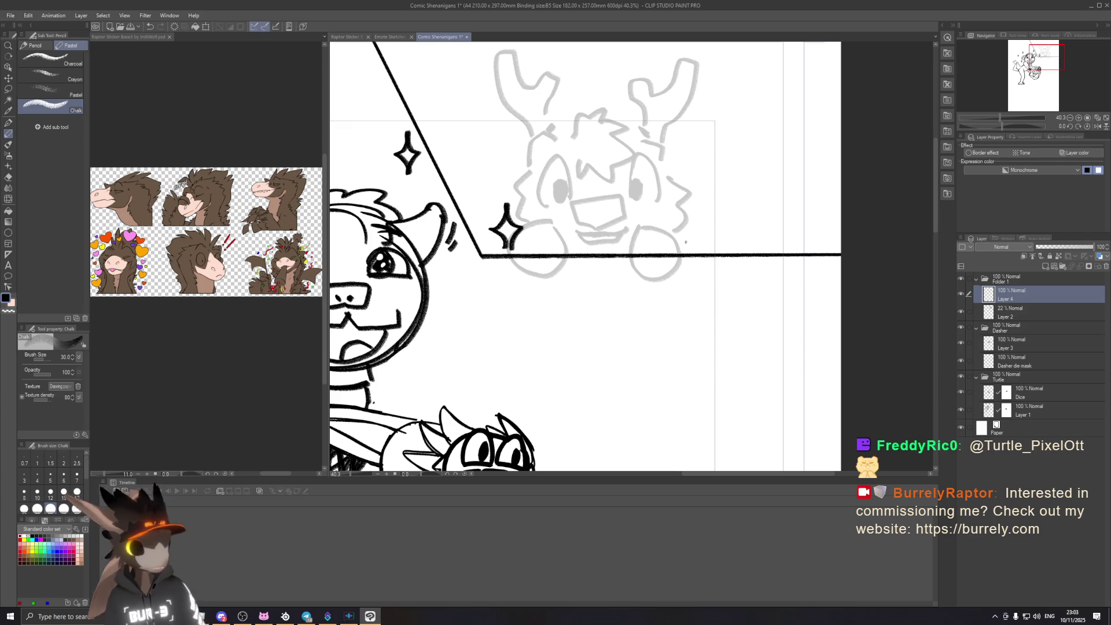
scroll(685, 242, "down", 3)
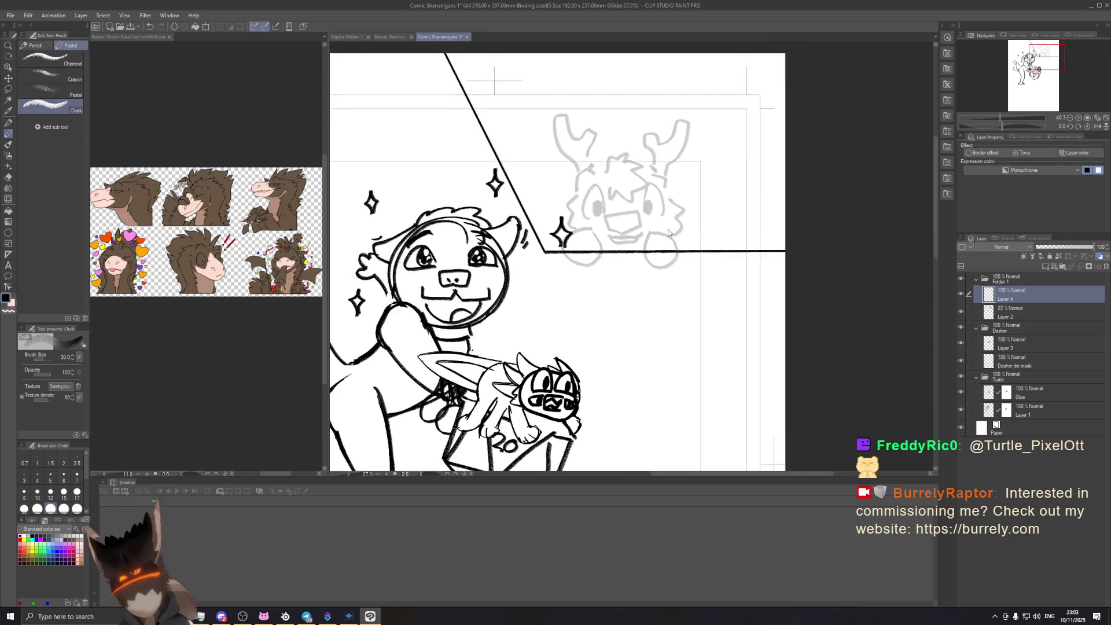
scroll(686, 242, "down", 2)
left_click_drag(657, 289, 669, 283)
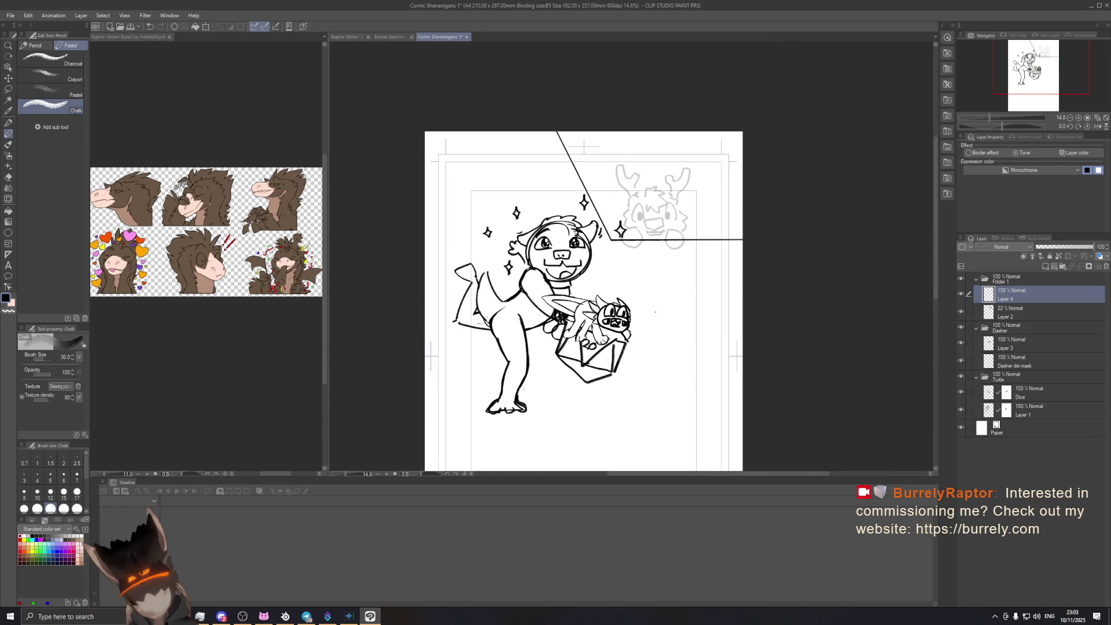
key("ctrl+z")
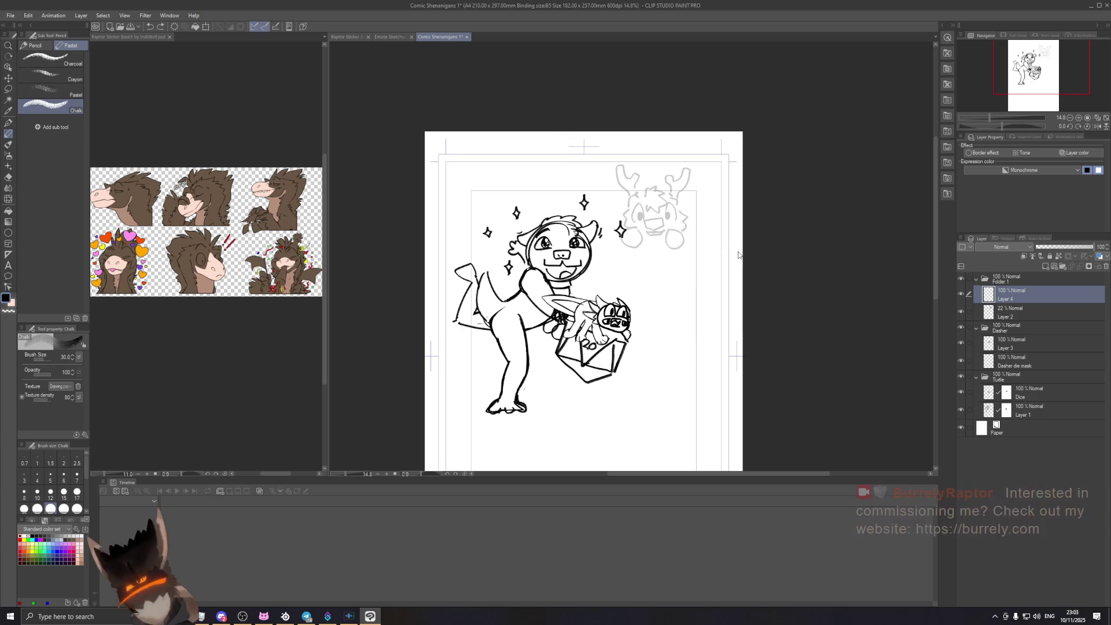
Step: Redraw the border as double diagonal and horizontal gutter lines plus a top-right corner rectangle
mouse_move(507, 122)
left_mouse_down()
mouse_move(559, 248)
mouse_move(772, 250)
left_mouse_up()
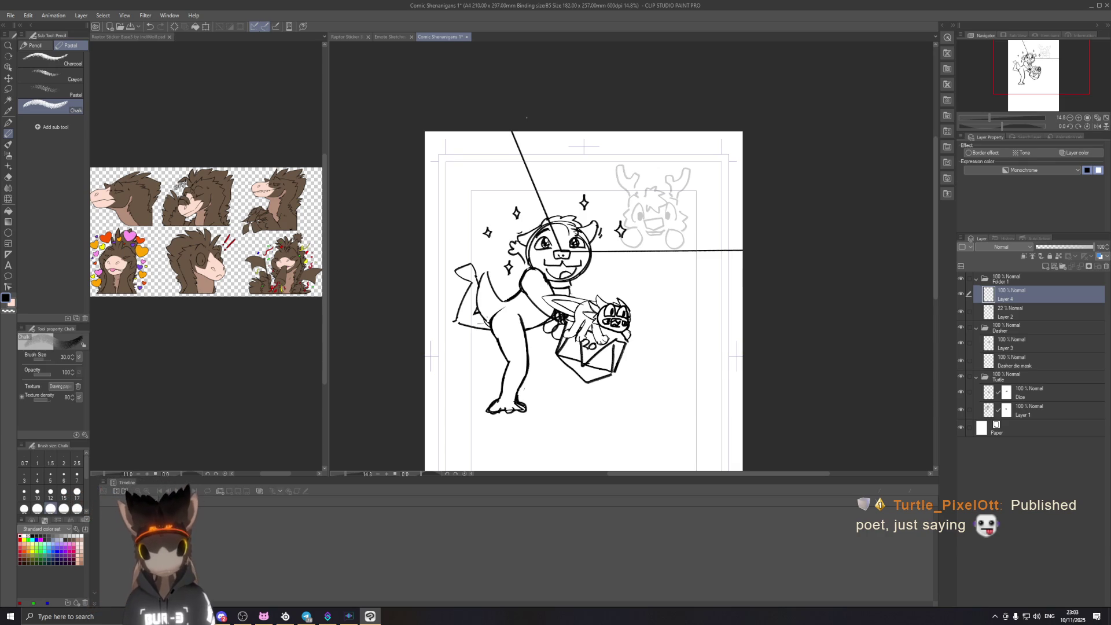
mouse_move(564, 179)
left_mouse_down()
mouse_move(572, 237)
mouse_move(755, 237)
left_mouse_up()
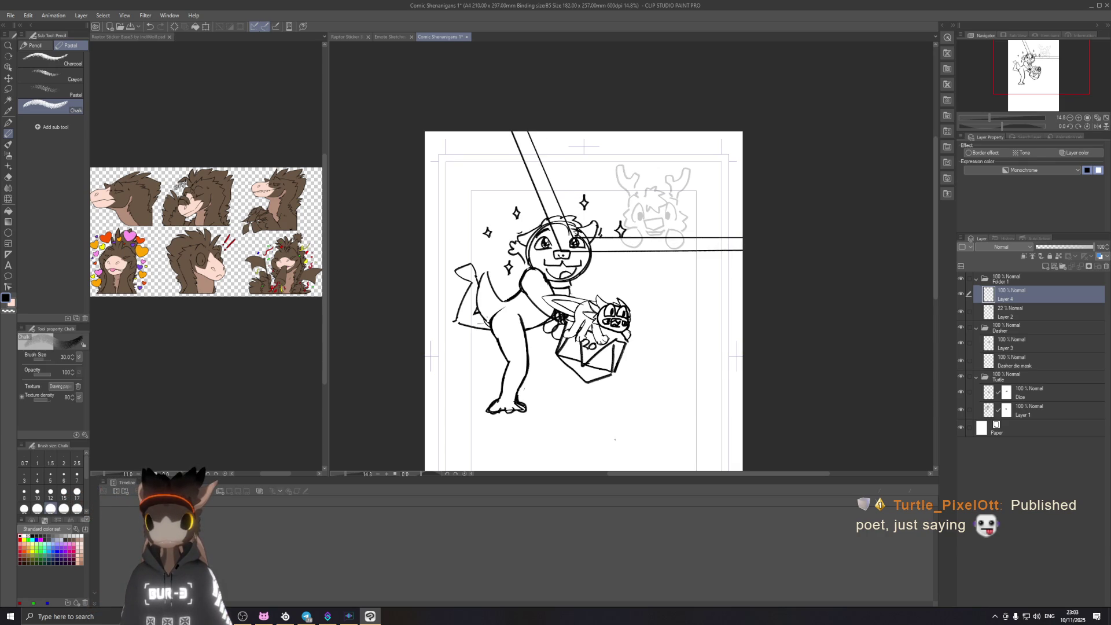
left_click_drag(731, 193, 534, 152)
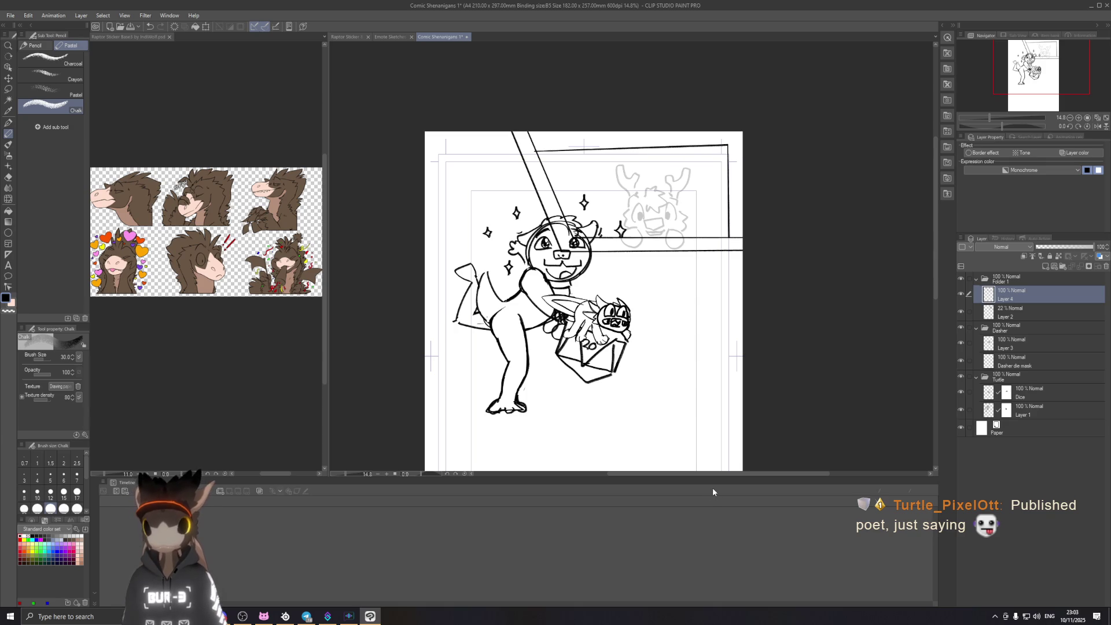
scroll(839, 317, "up", 3)
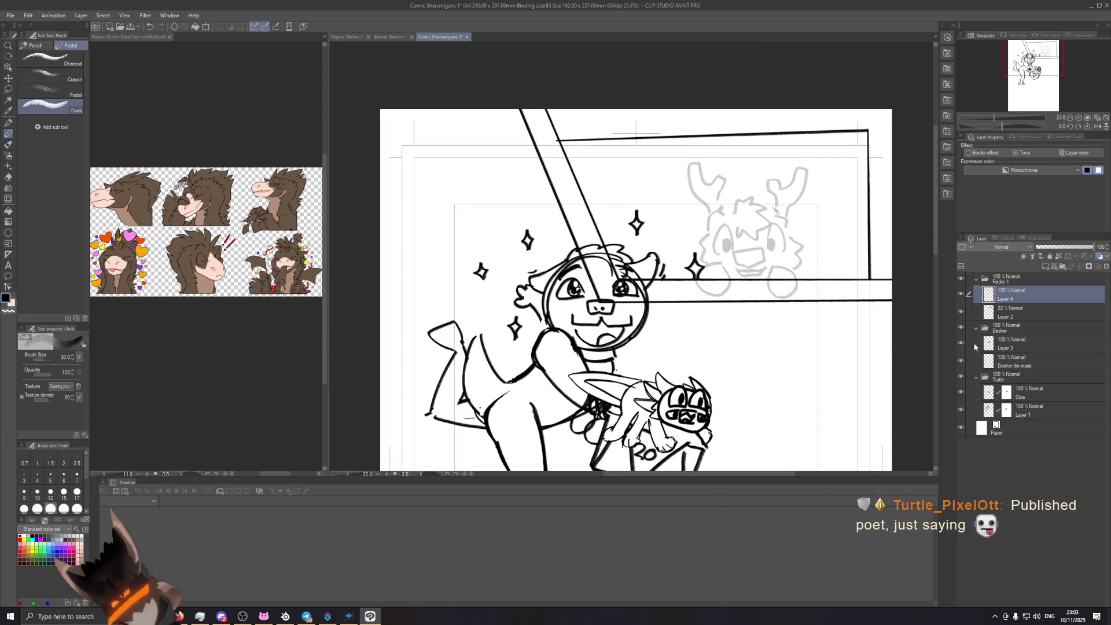
left_click(1030, 408)
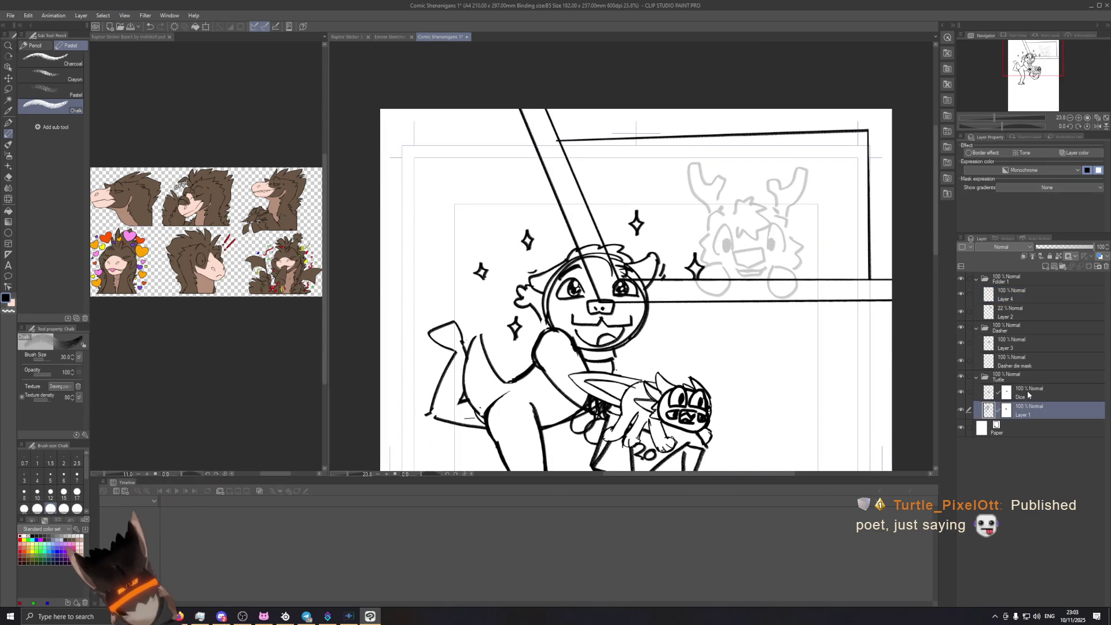
Step: Select the Dice, Dasher die mask and Layer 3 layers, scale them down, then undo it
left_click(1027, 391, "ctrl")
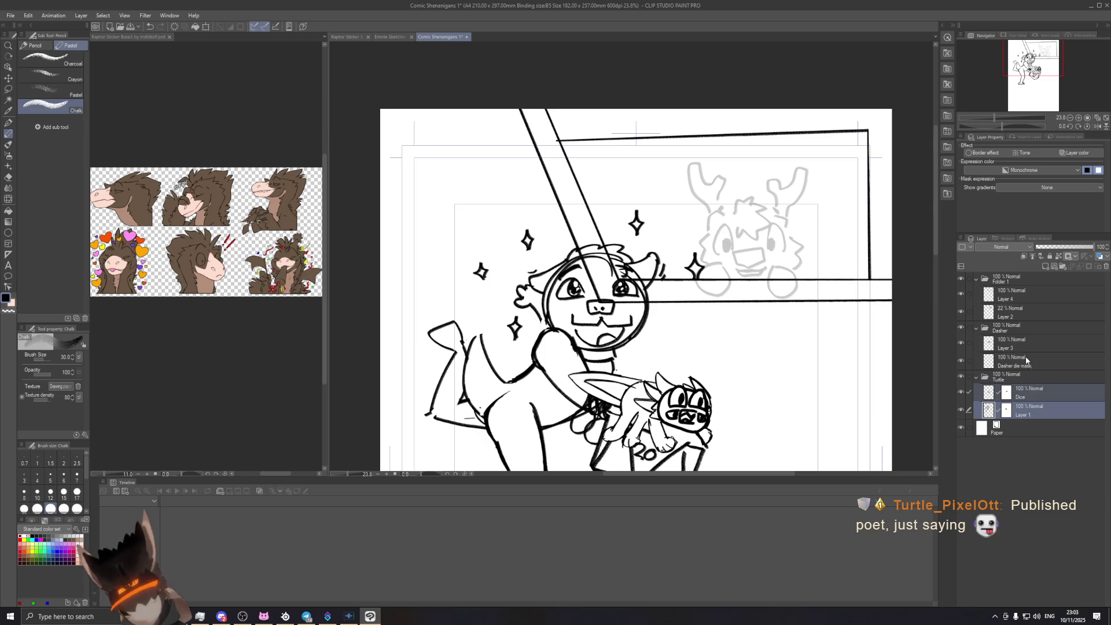
left_click(1026, 356, "ctrl")
left_click(1026, 346, "ctrl")
scroll(656, 339, "down", 2)
key("ctrl+t")
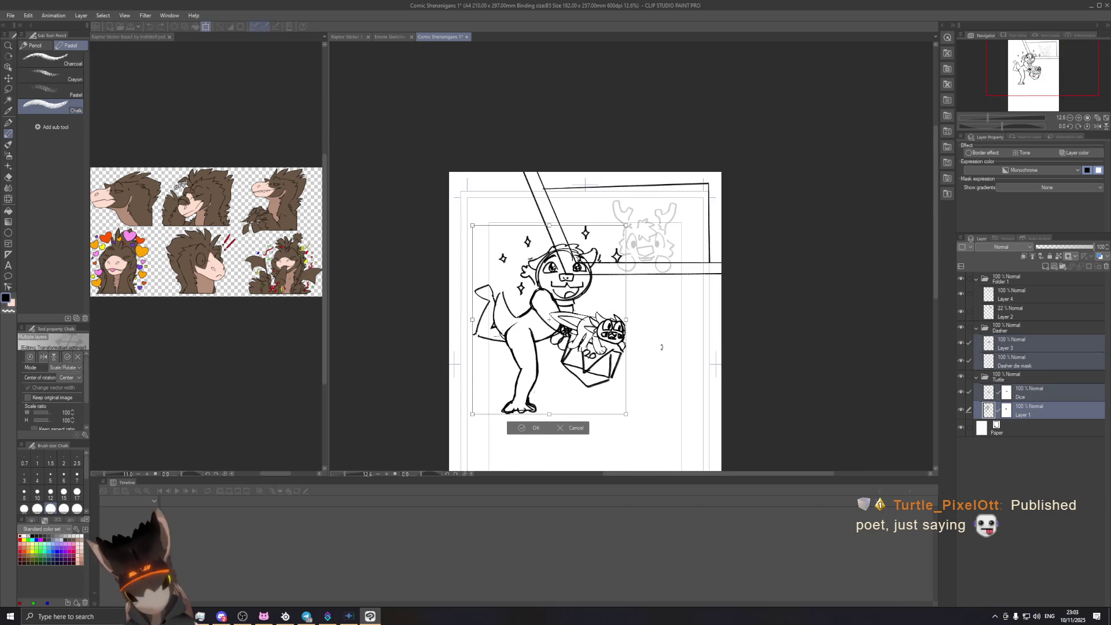
left_click_drag(626, 414, 603, 387)
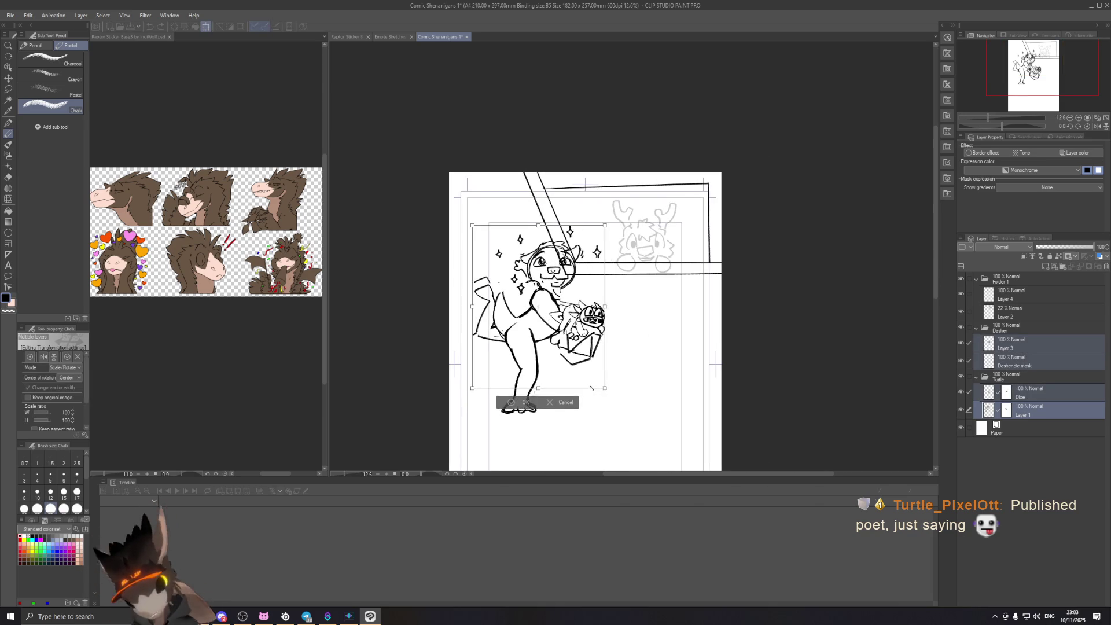
left_click_drag(578, 351, 575, 347)
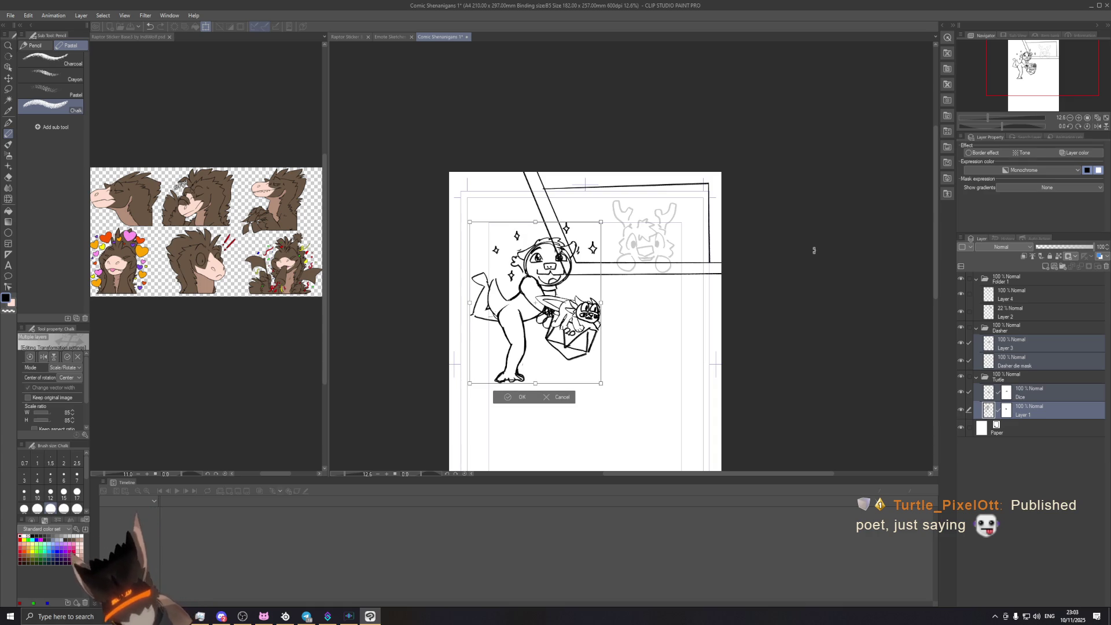
key("Return")
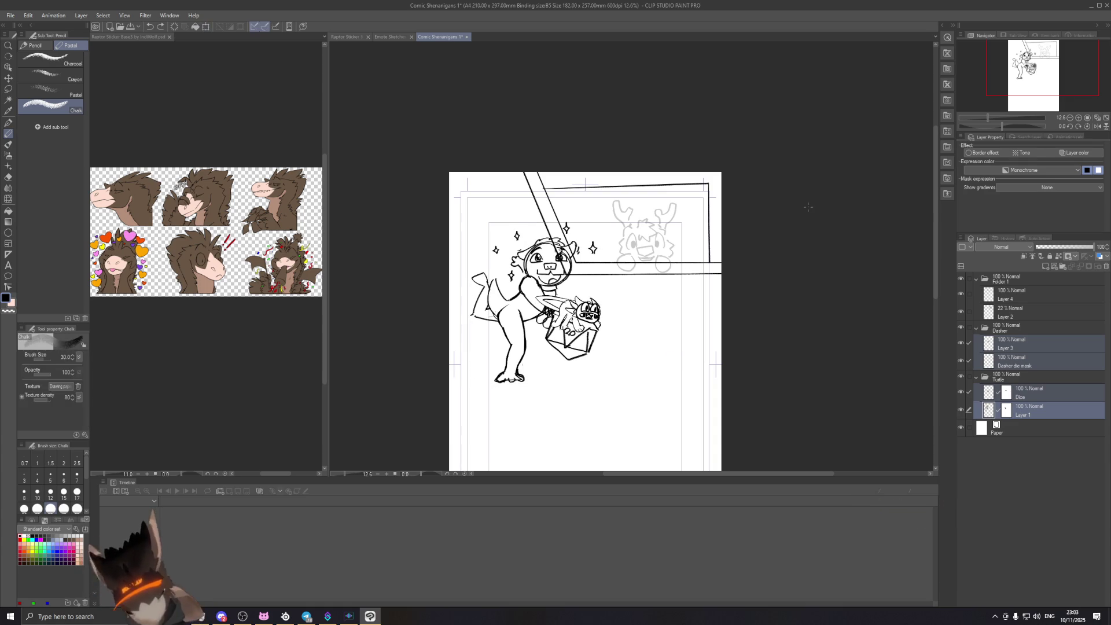
key("ctrl+z")
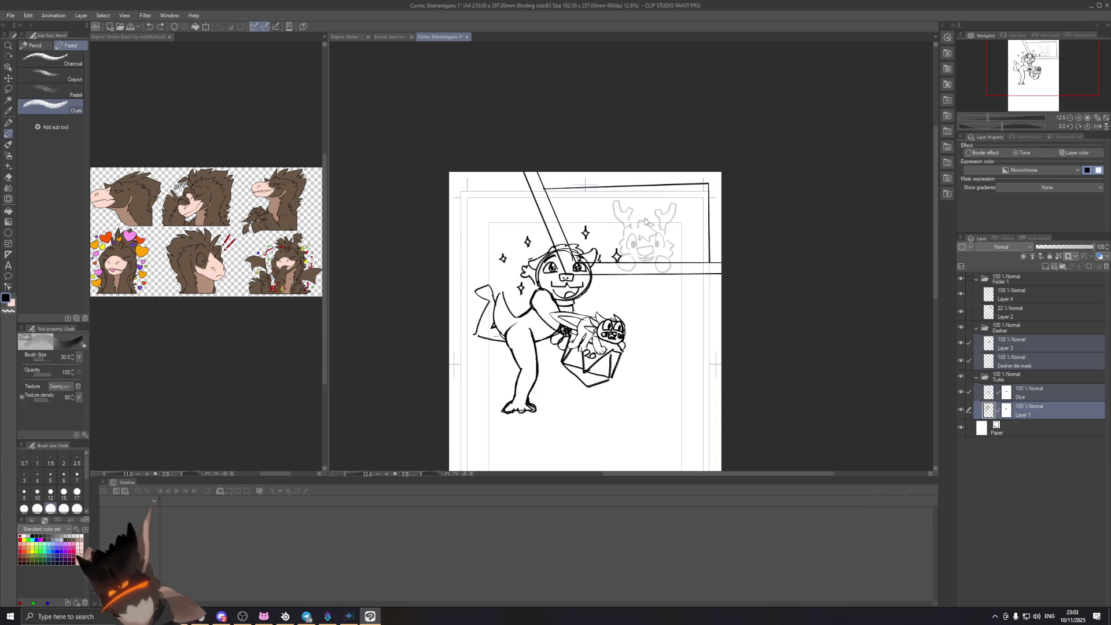
Step: Select Dice and Layer 1 together and apply a transform that leaves them at original size
left_click(1030, 393)
left_click(1029, 410, "ctrl")
key("ctrl+t")
mouse_move(625, 415)
left_mouse_down()
mouse_move(606, 404)
mouse_move(625, 415)
left_mouse_up()
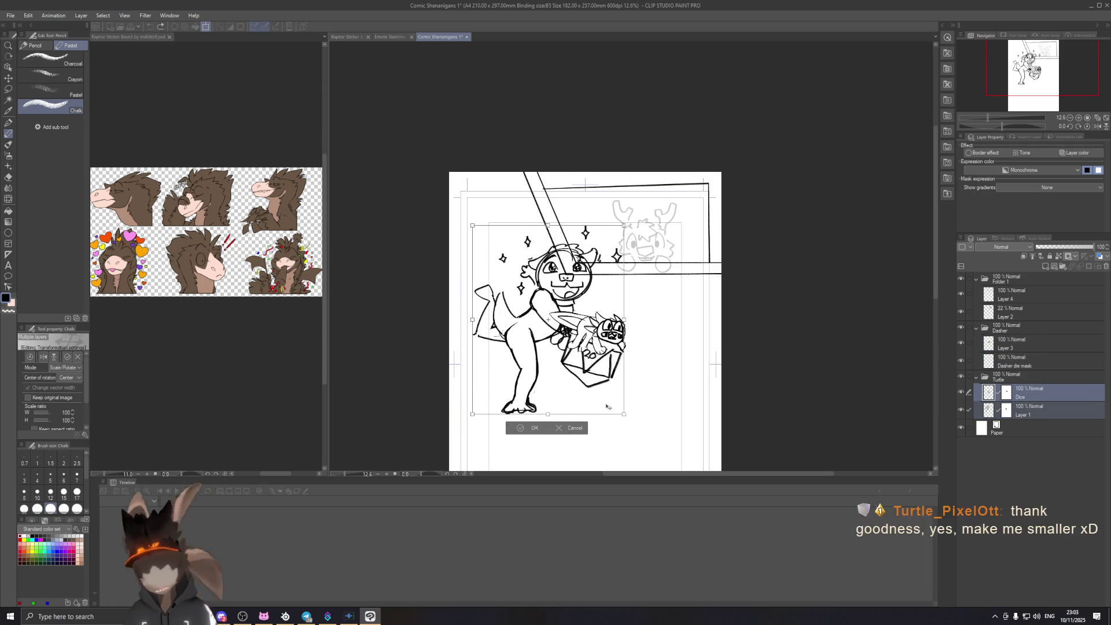
key("Return")
Step: Shrink the character's Layer 1 drawing in two Scale/Rotate passes and confirm
left_click(987, 411)
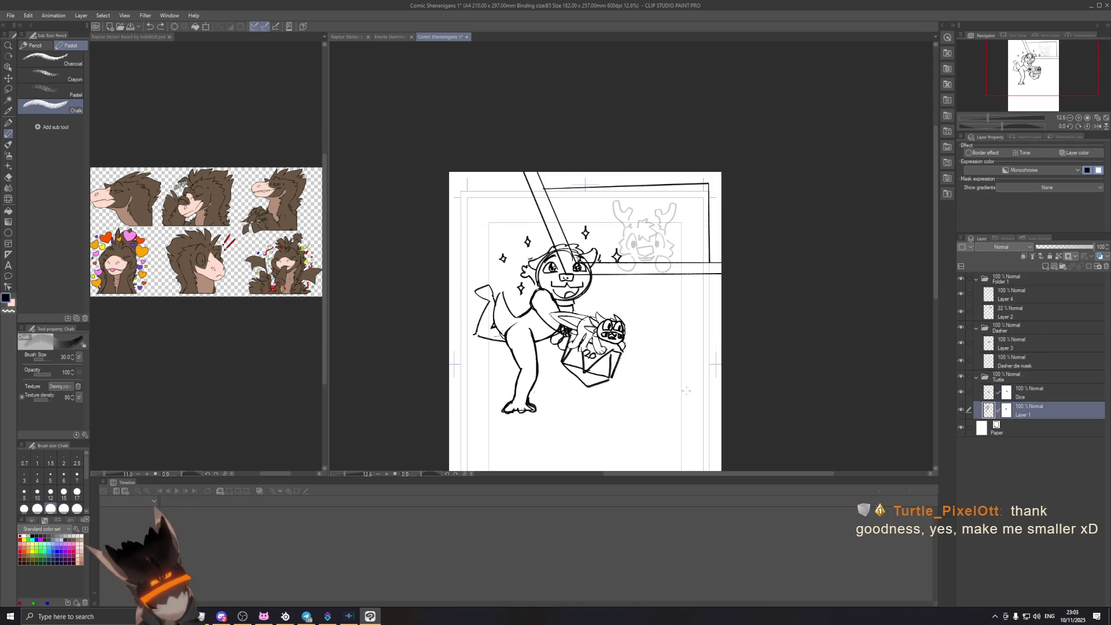
key("ctrl+t")
left_click_drag(625, 416, 576, 365)
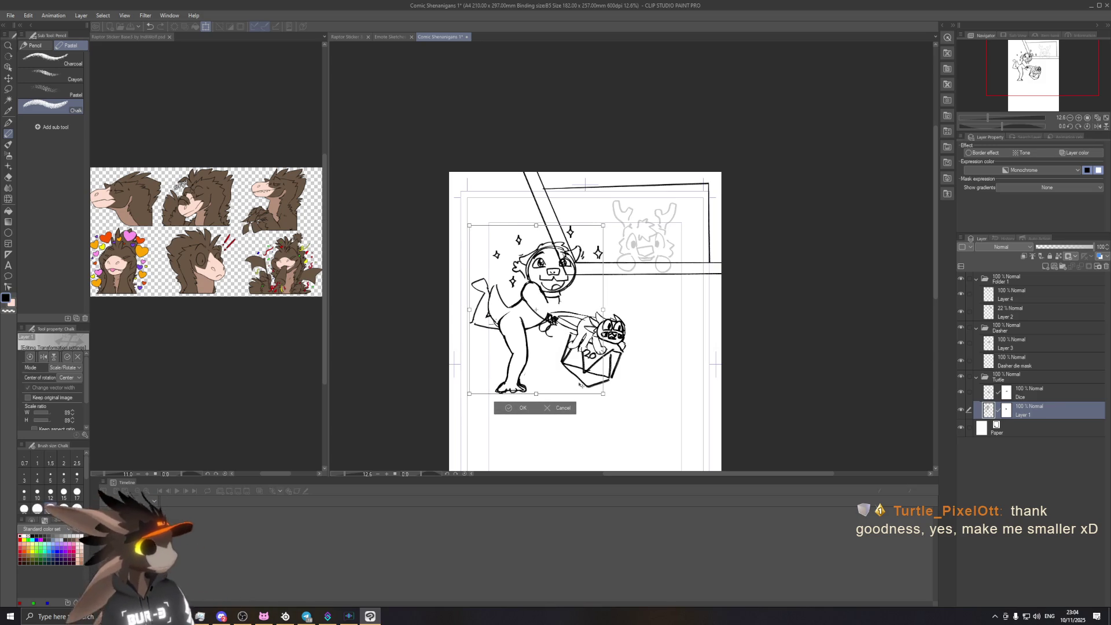
key("Return")
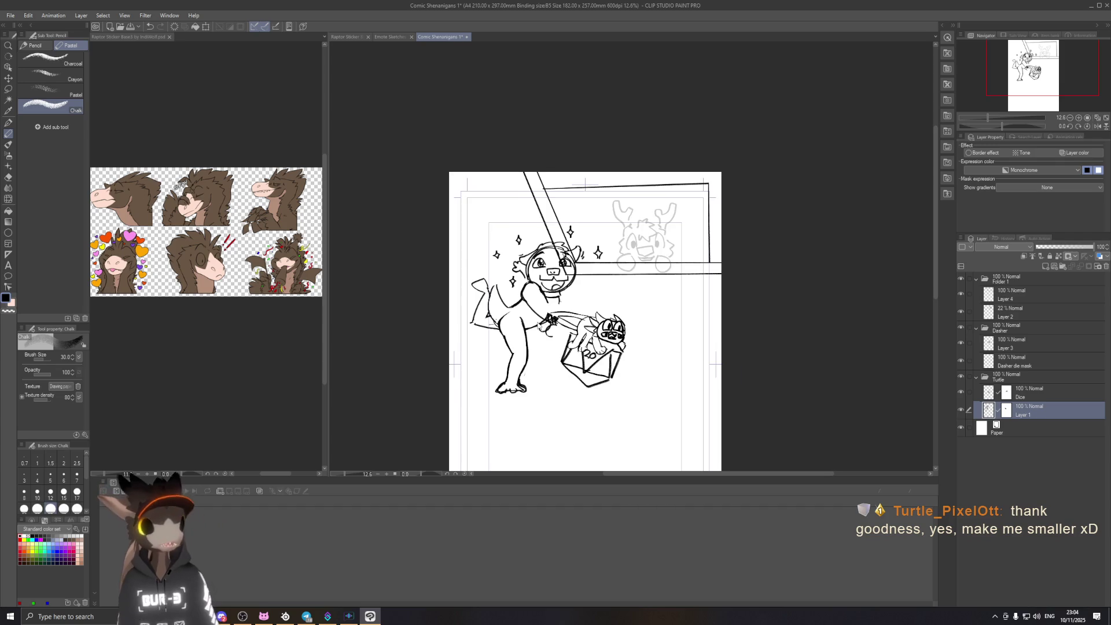
scroll(533, 317, "up", 1)
key("ctrl+t")
left_click_drag(617, 409, 609, 400)
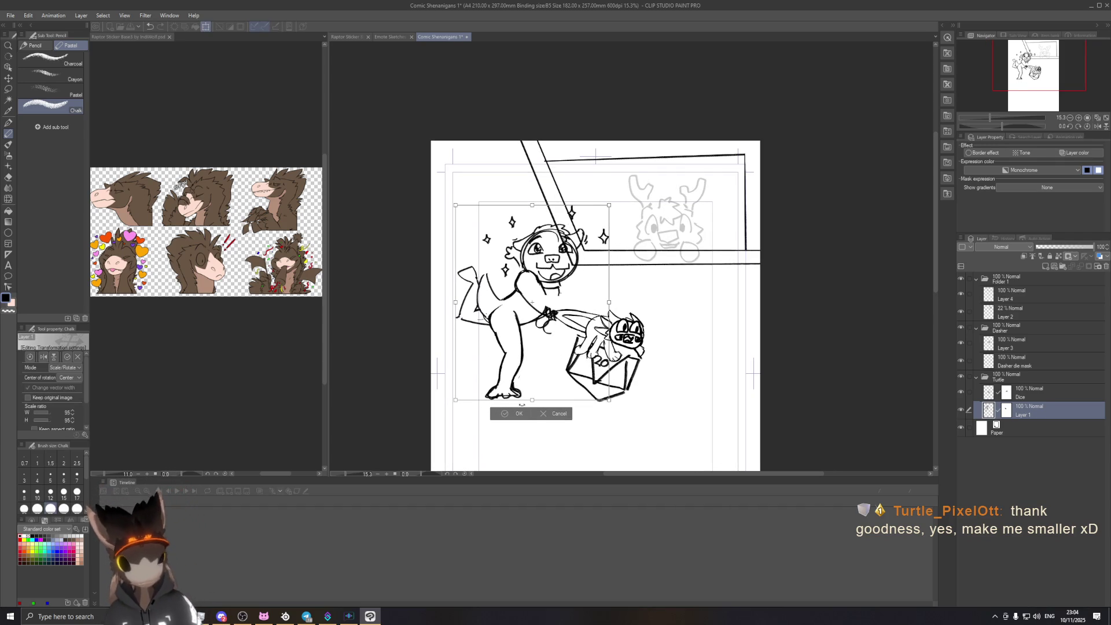
left_click(514, 414)
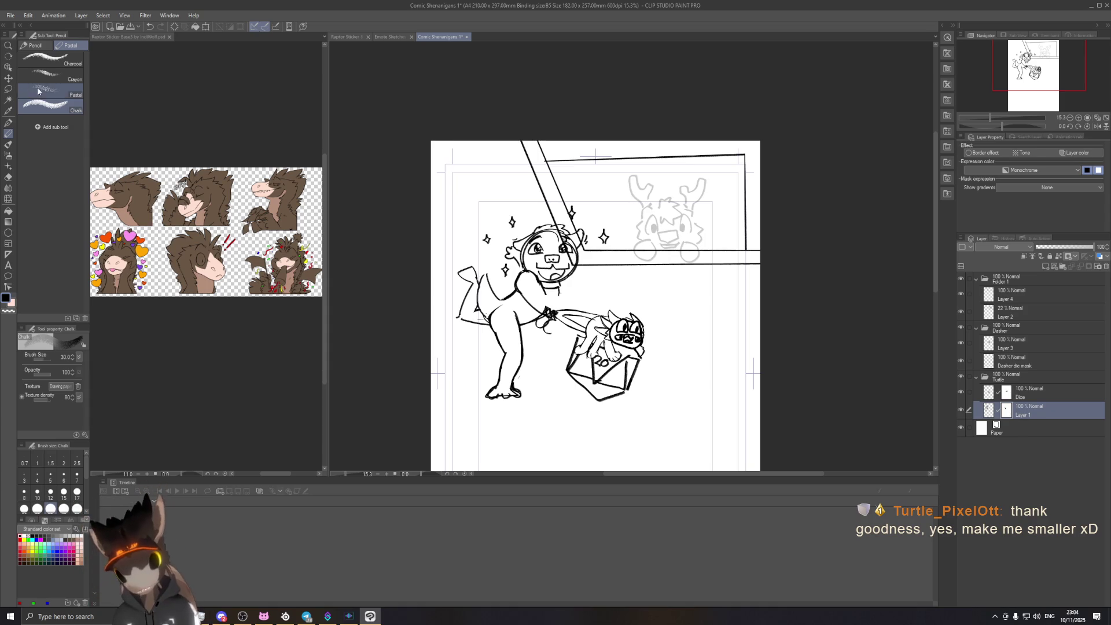
Step: Switch to the G-pen and raise its brush size to 250
left_click(8, 123)
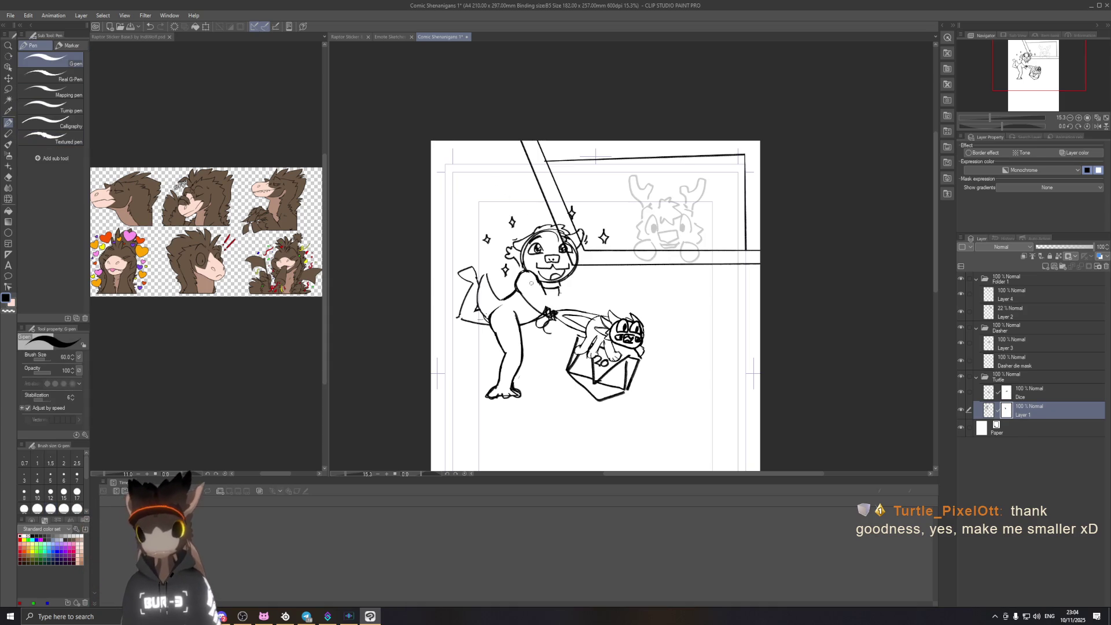
left_click_drag(577, 286, 555, 297)
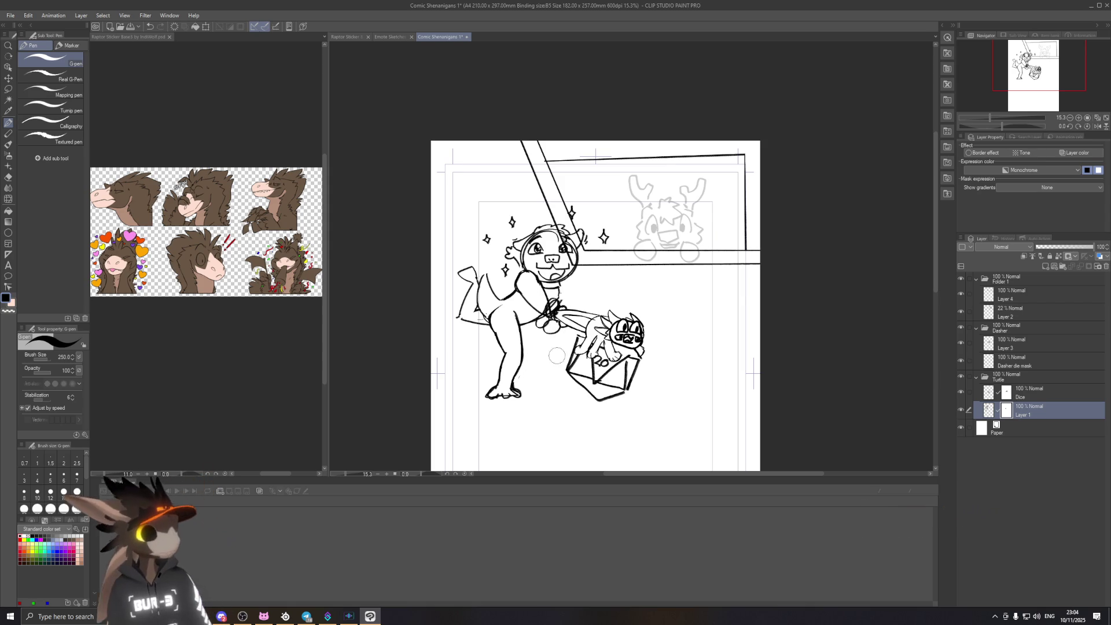
left_click_drag(748, 172, 752, 183)
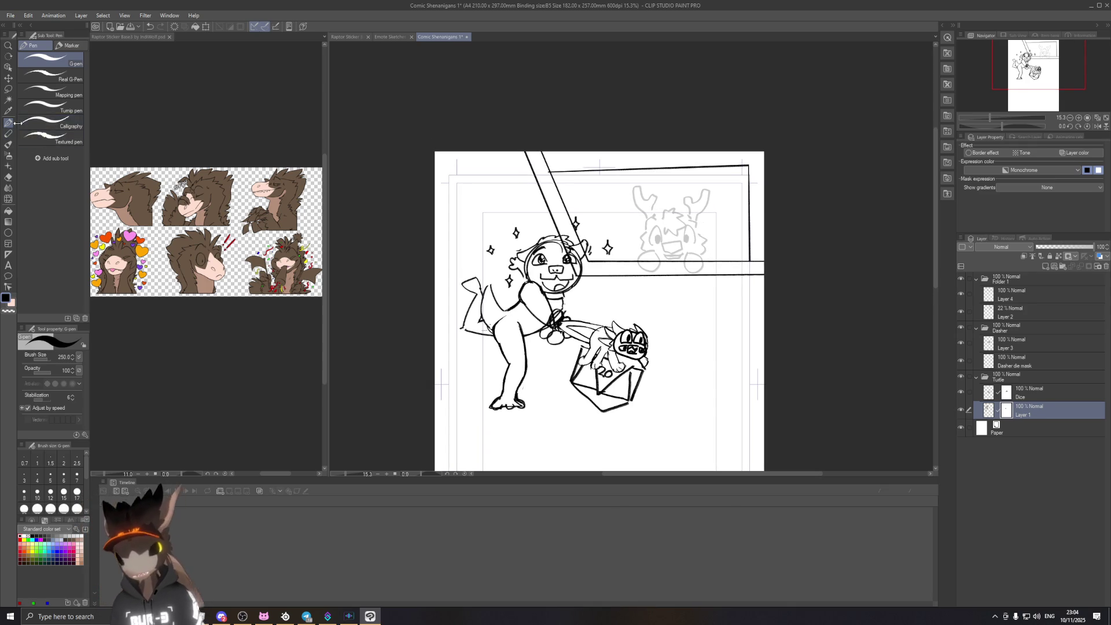
Step: Return to the Chalk pencil and make Layer 2 active after checking Layers 3 and 4
key("p")
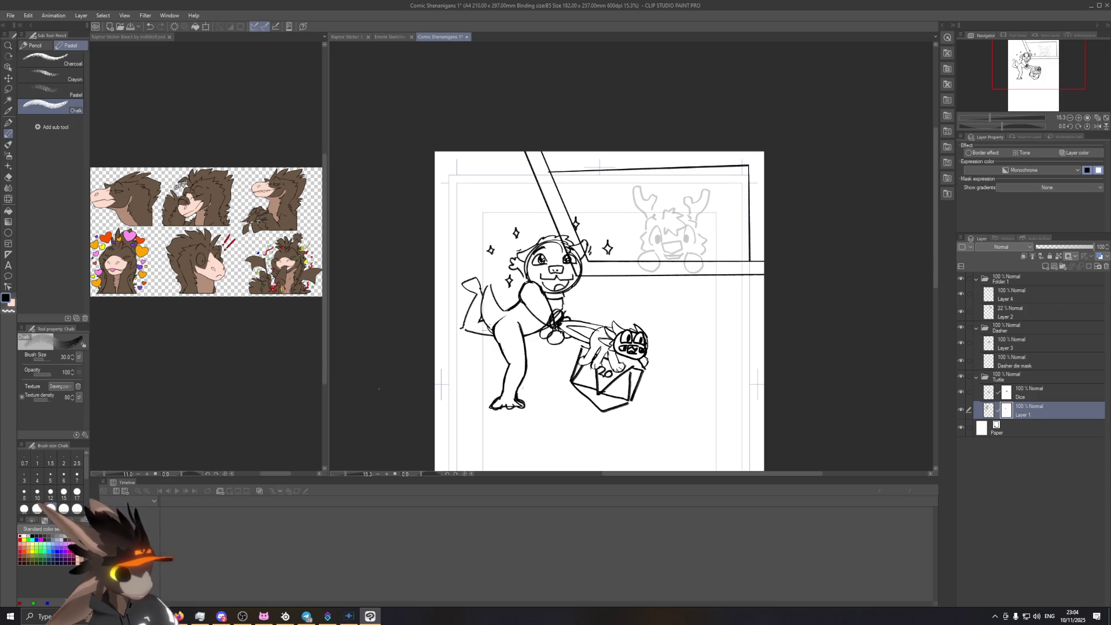
left_click(1041, 340)
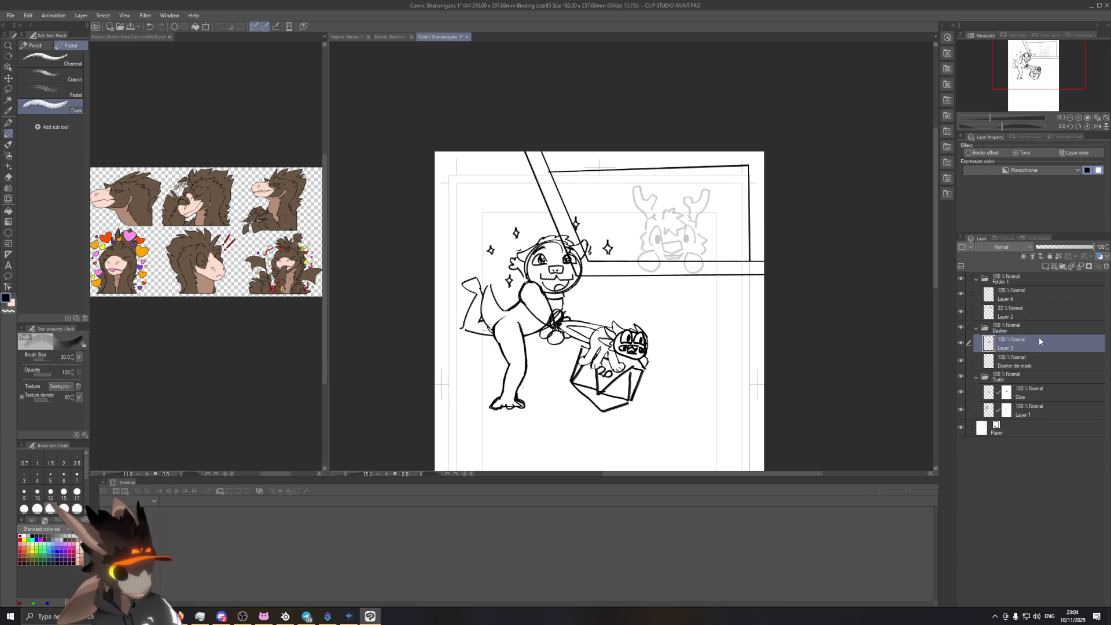
left_click(1023, 292)
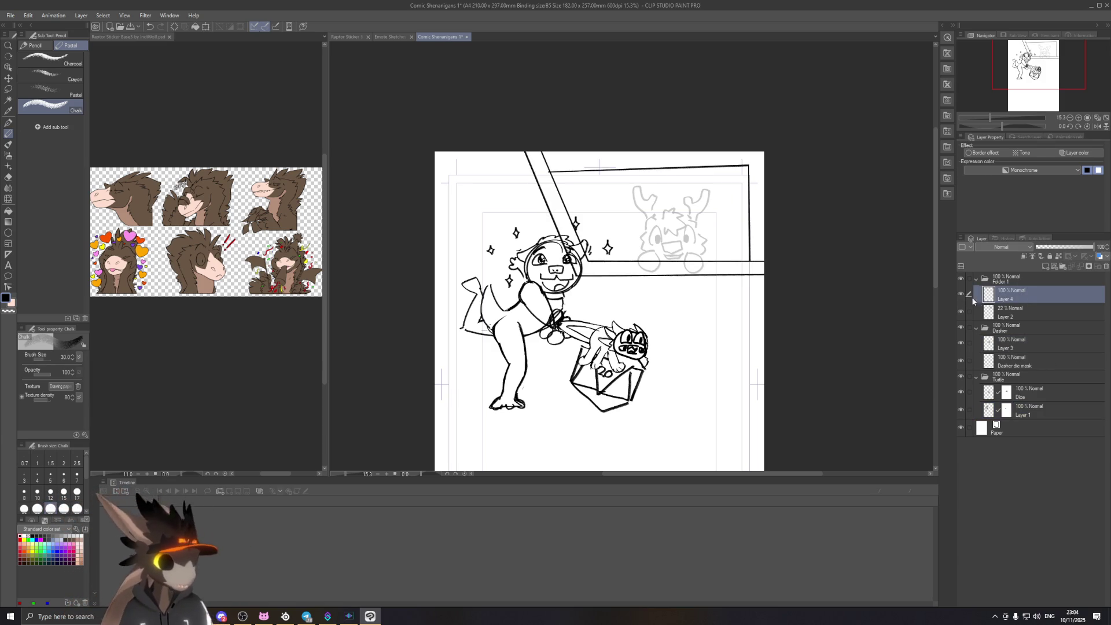
left_click(1010, 312)
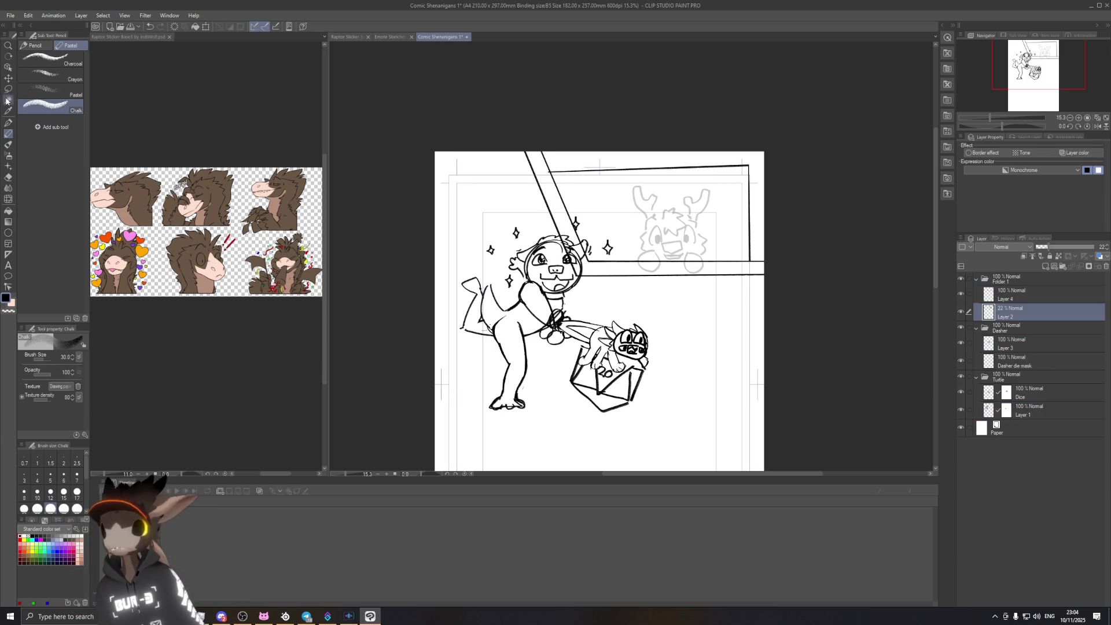
left_click(8, 67)
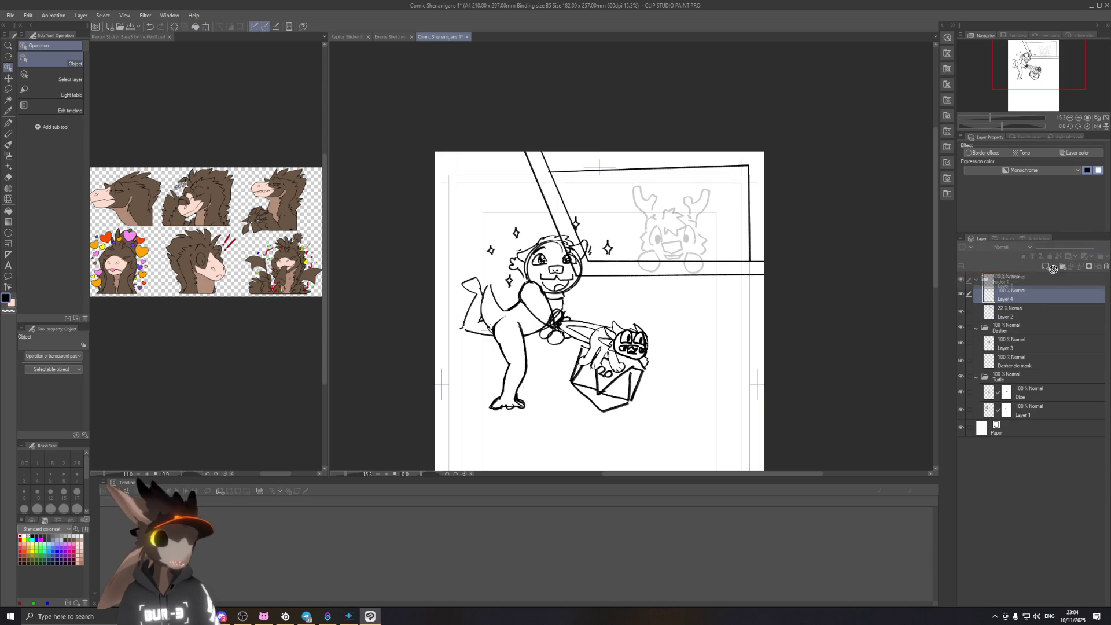
Step: Move Layer 4 above Paper as 'Frame stuff' and shift the faint antlered sketch left
mouse_move(1071, 294)
left_mouse_down()
mouse_move(1052, 280)
mouse_move(1030, 433)
left_mouse_up()
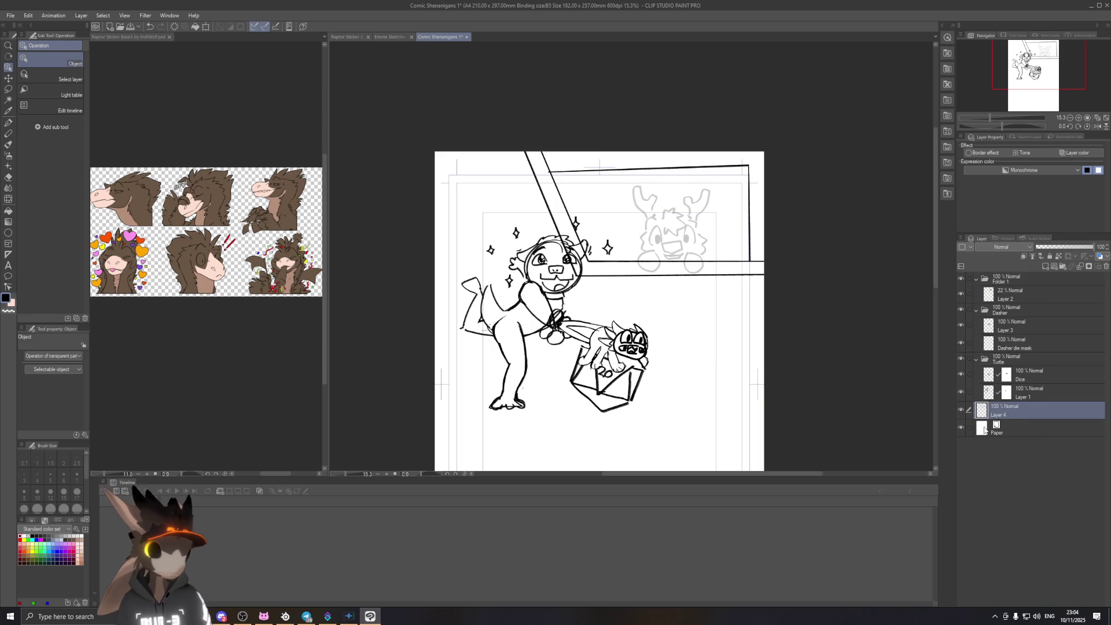
type("Frame stu")
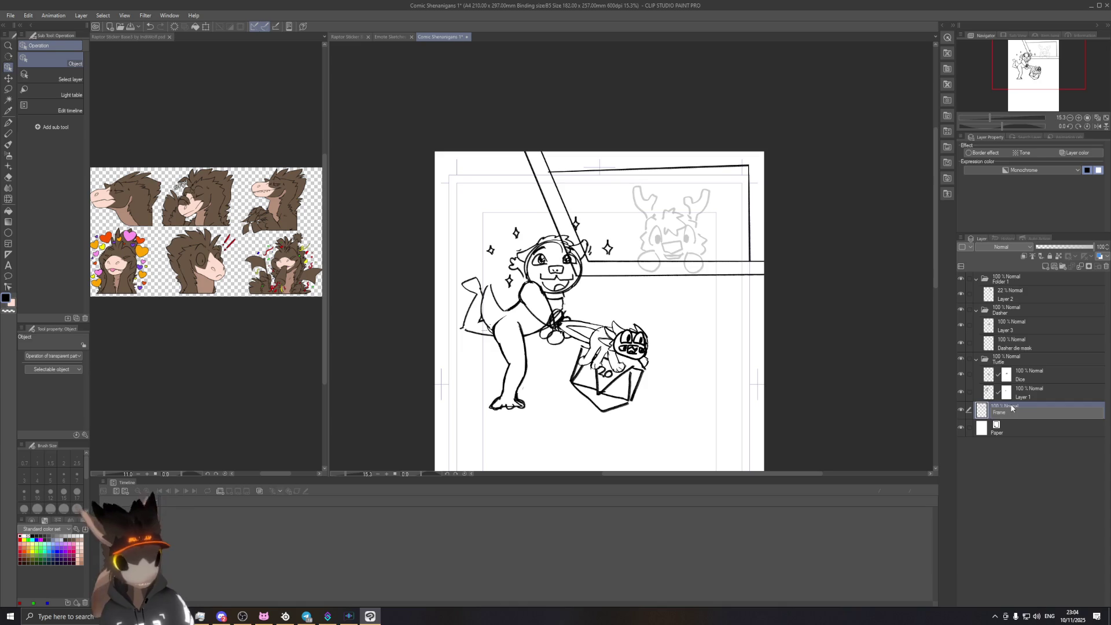
left_click(1063, 293)
left_click_drag(601, 194, 600, 205)
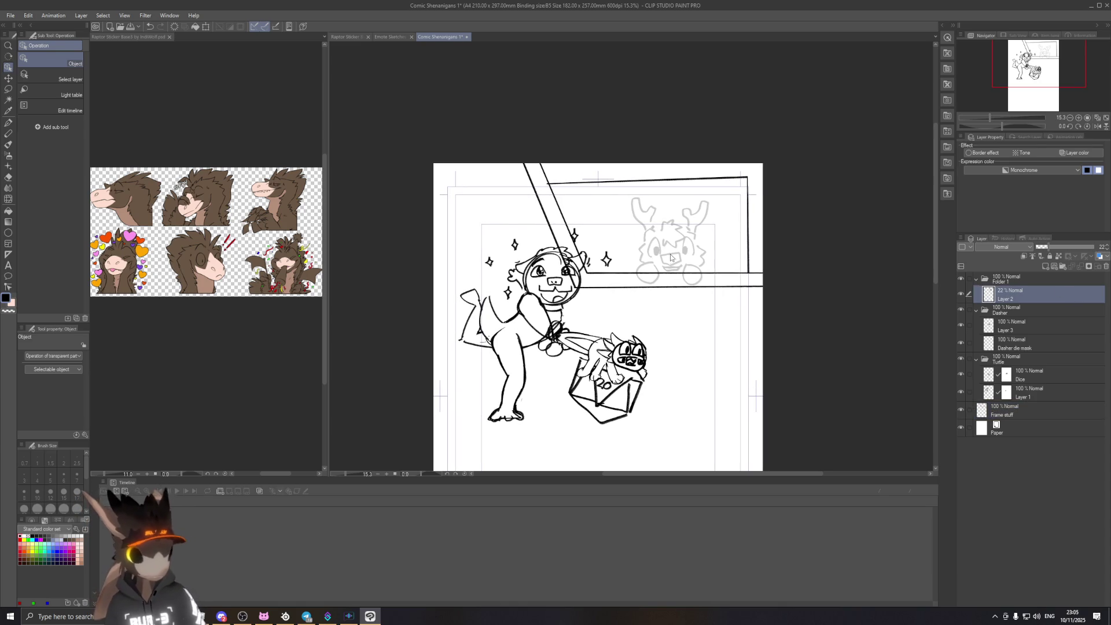
left_click_drag(667, 255, 625, 260)
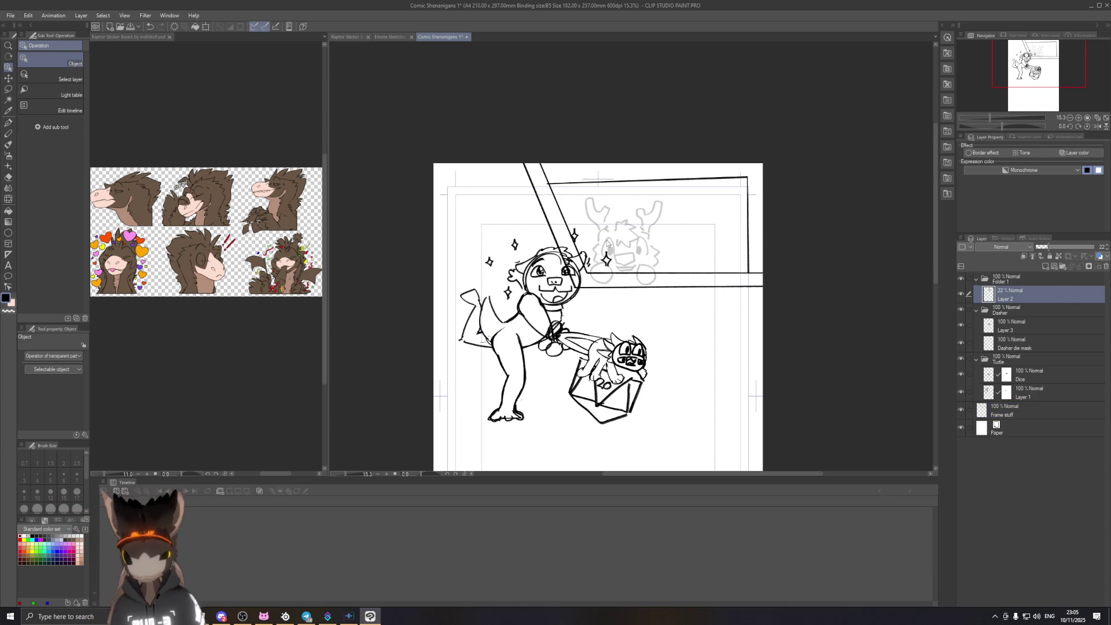
left_click(12, 134)
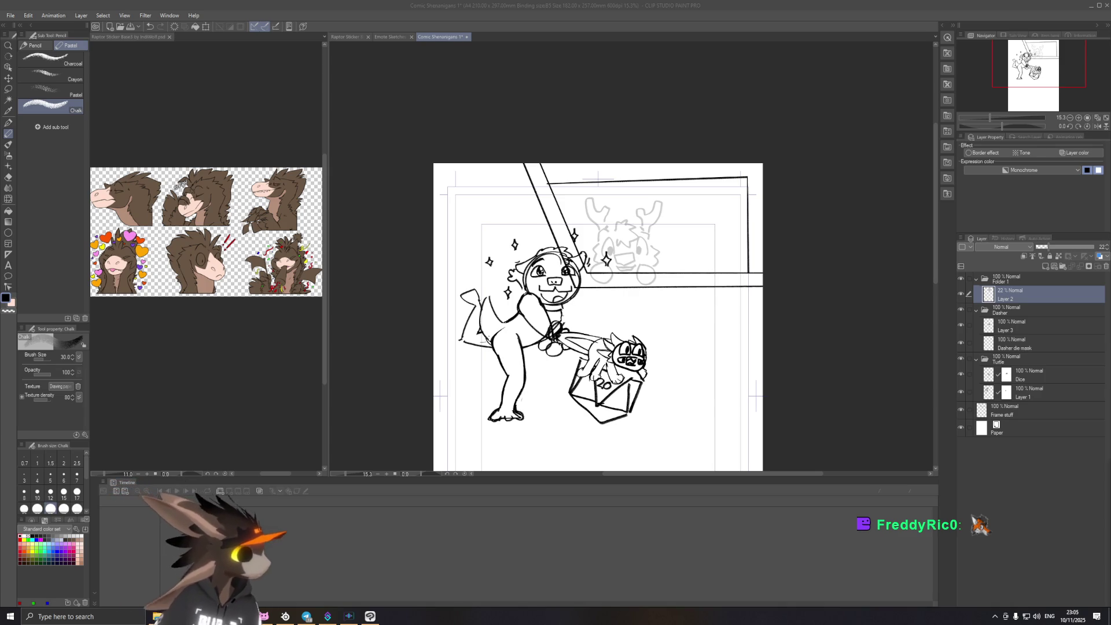
left_click(670, 5)
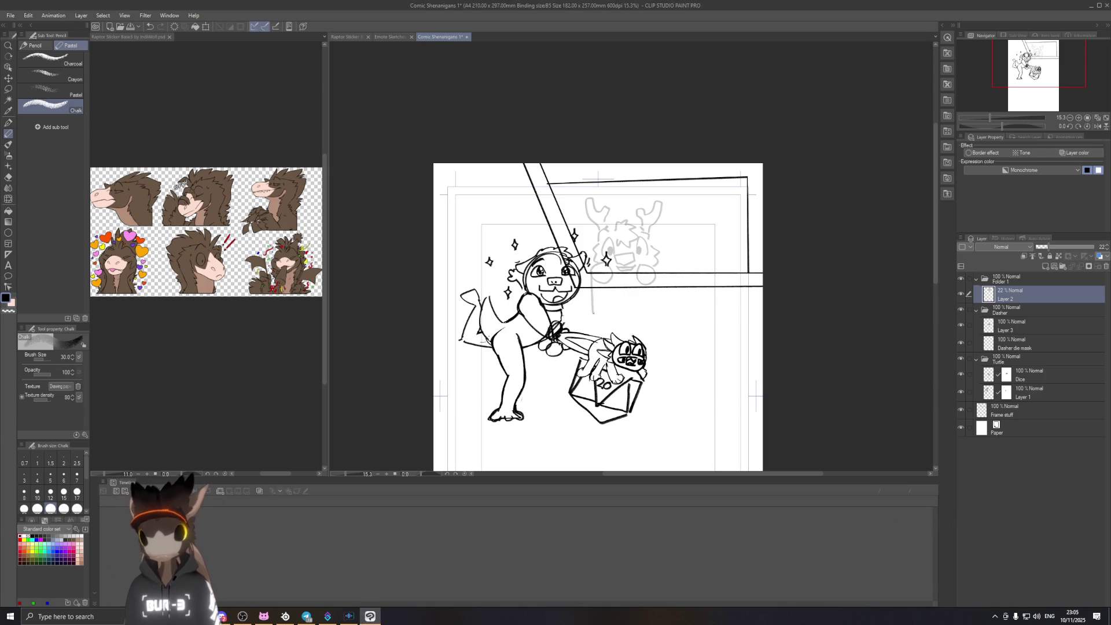
Step: Add a new raster layer above Layer 2 in Folder 1
left_click(1046, 268)
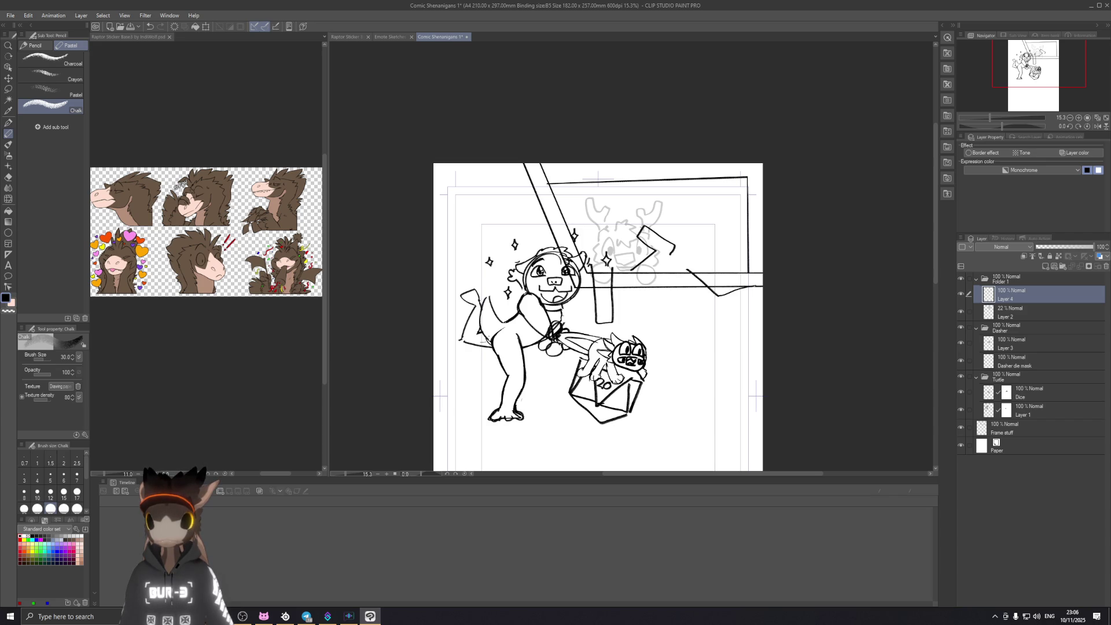
key("alt")
key("alt+Tab")
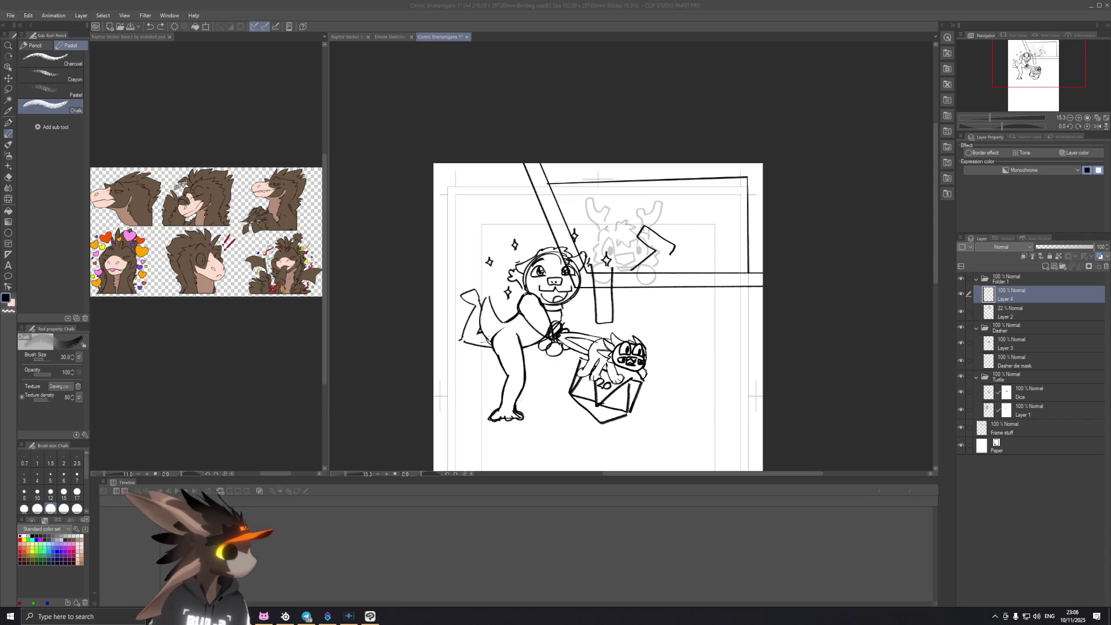
left_click(665, 8)
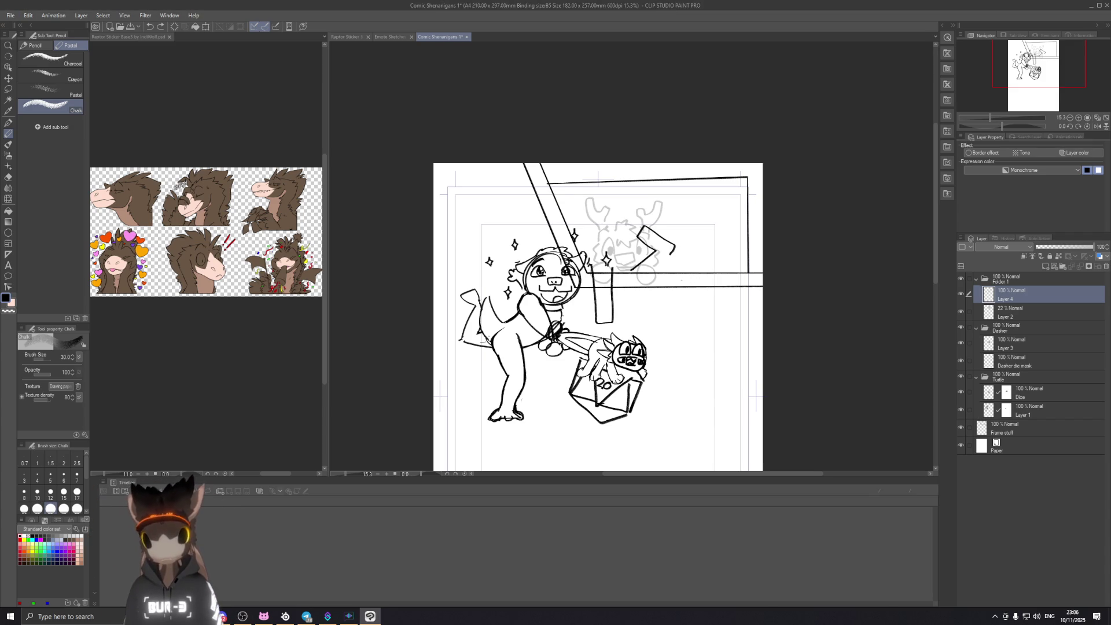
Step: Sketch rough black lines on the antlered figure, undoing the frame-joining and arch strokes
left_click_drag(678, 275, 698, 305)
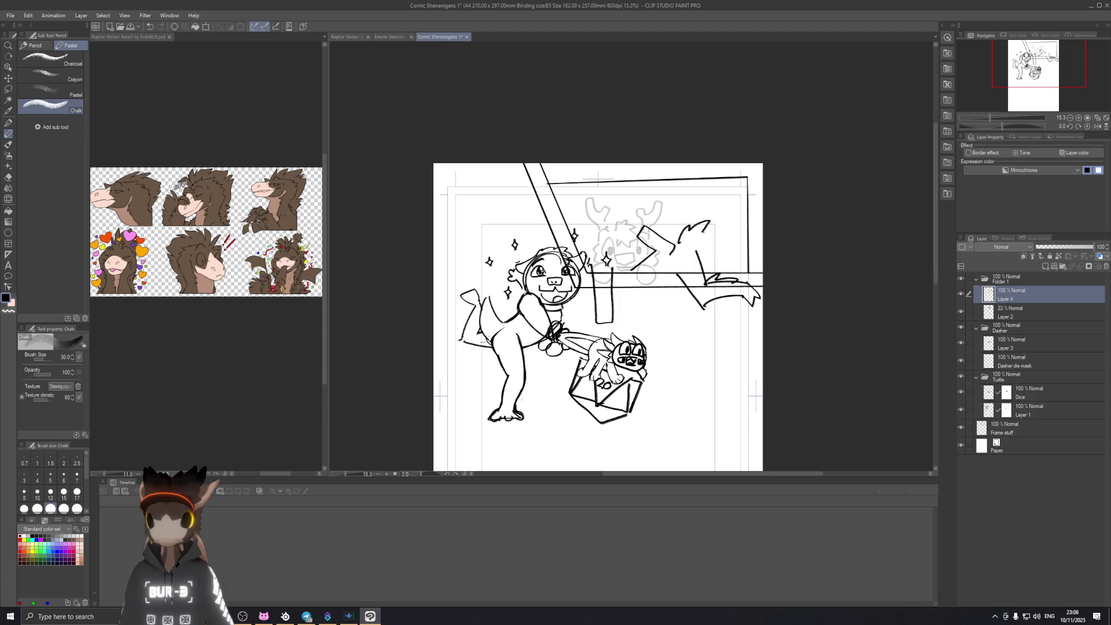
left_click_drag(654, 255, 695, 247)
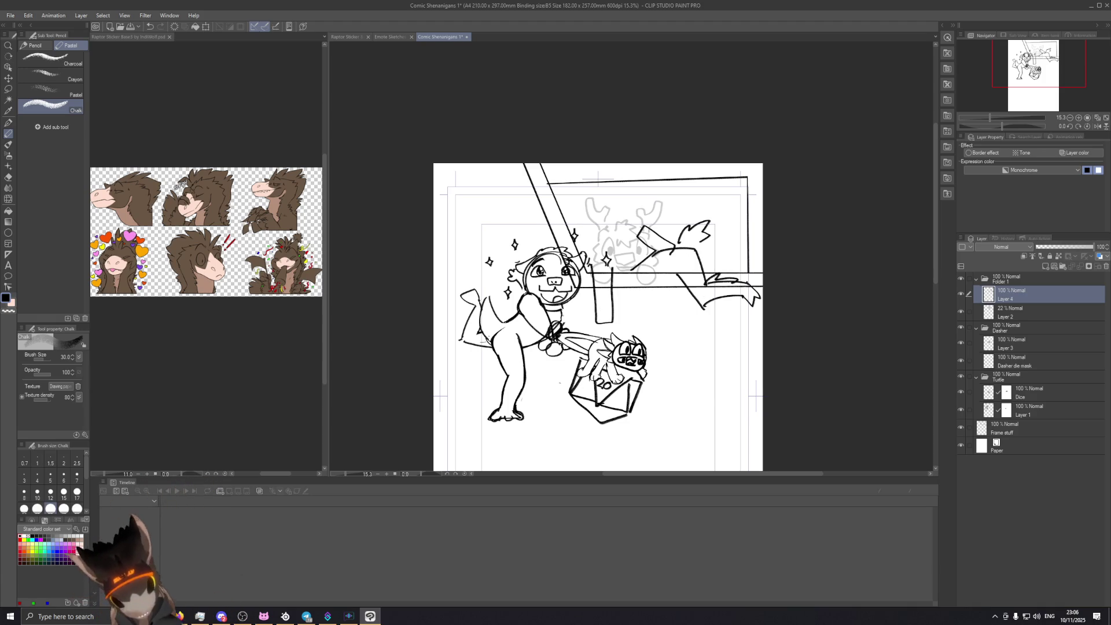
key("ctrl+z")
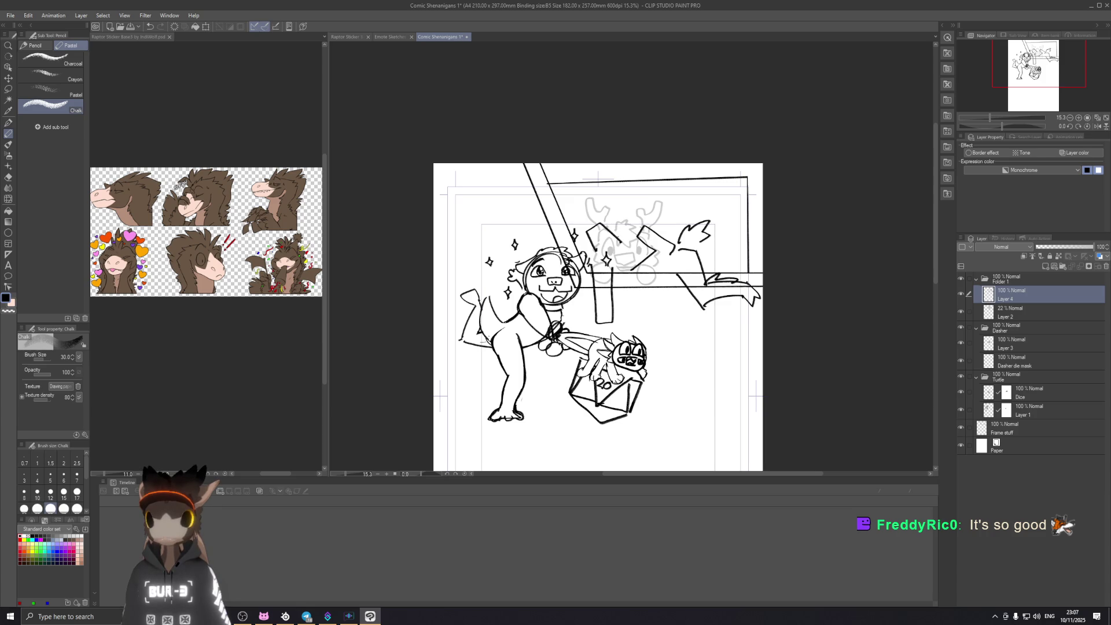
key("ctrl+z")
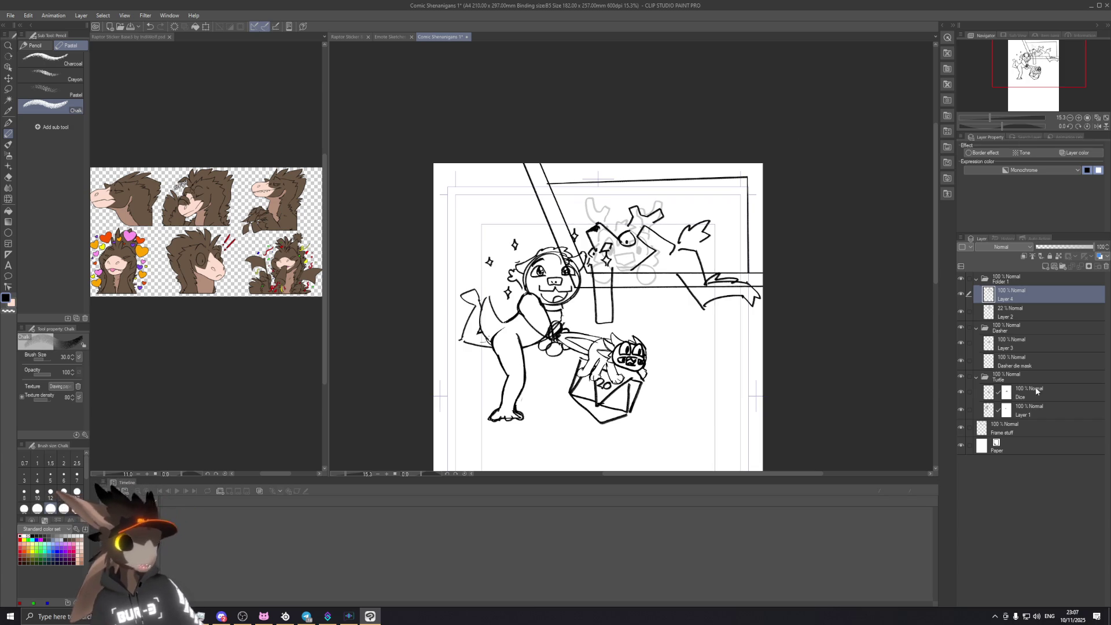
Step: Toggle the Dasher sketch off and on, hide the Turtle folder, and zoom in to 25%
left_click(962, 329)
left_click(961, 329)
left_click(961, 378)
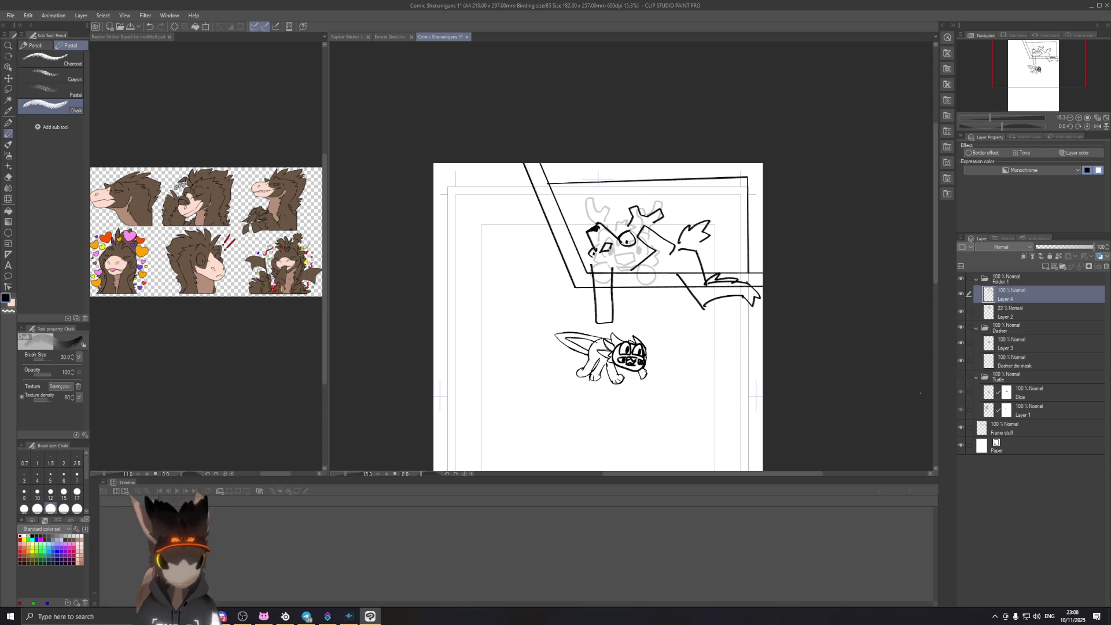
scroll(666, 298, "up", 1)
scroll(666, 298, "up", 2)
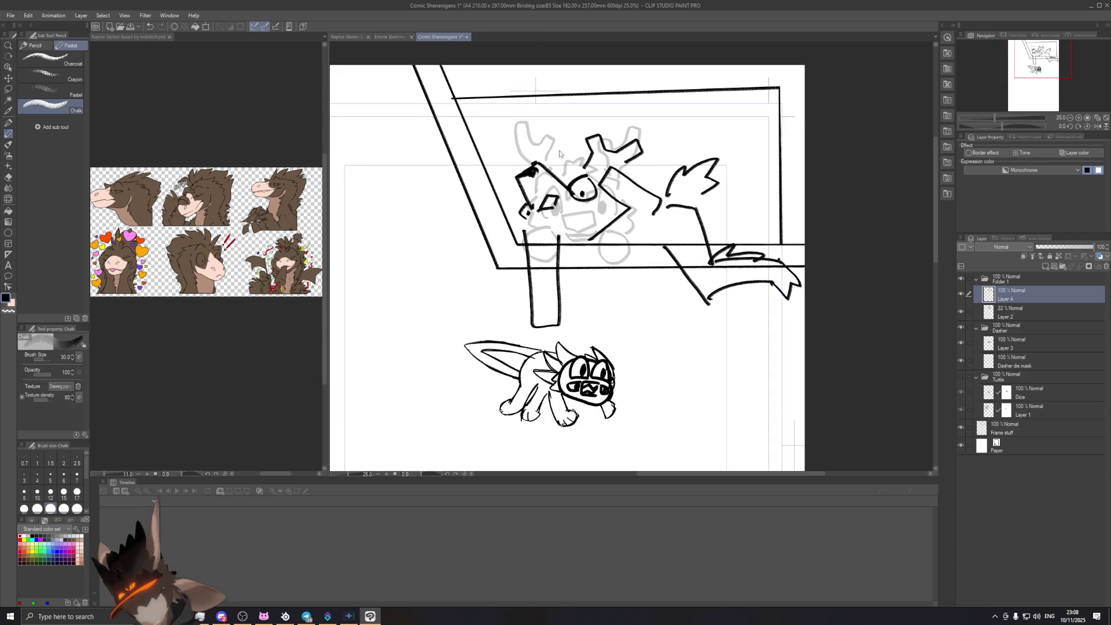
scroll(666, 299, "up", 1)
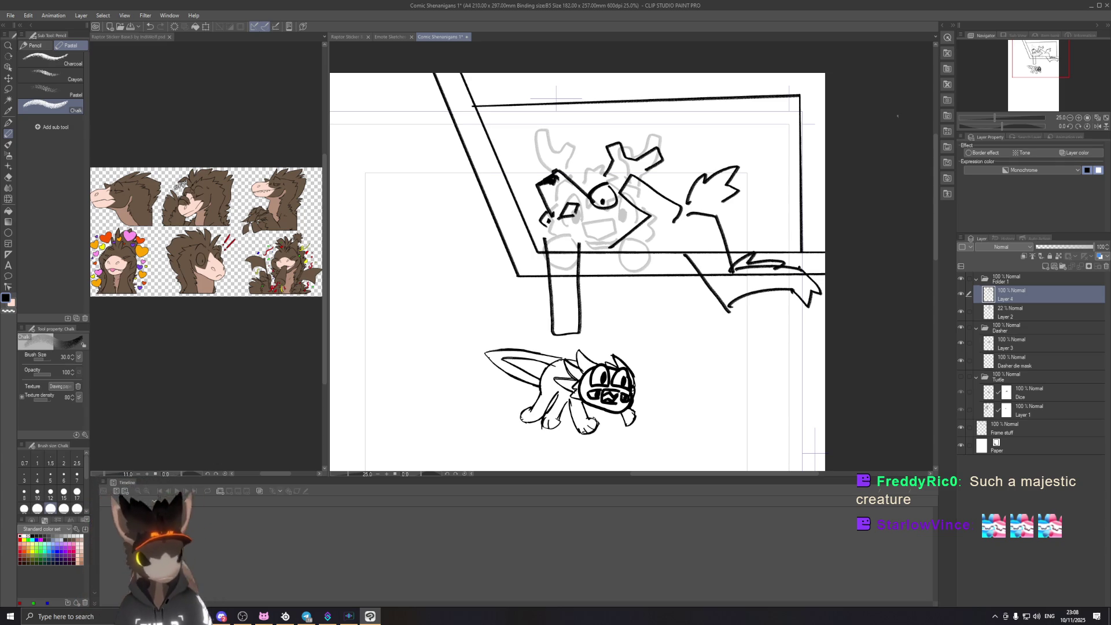
left_click(8, 88)
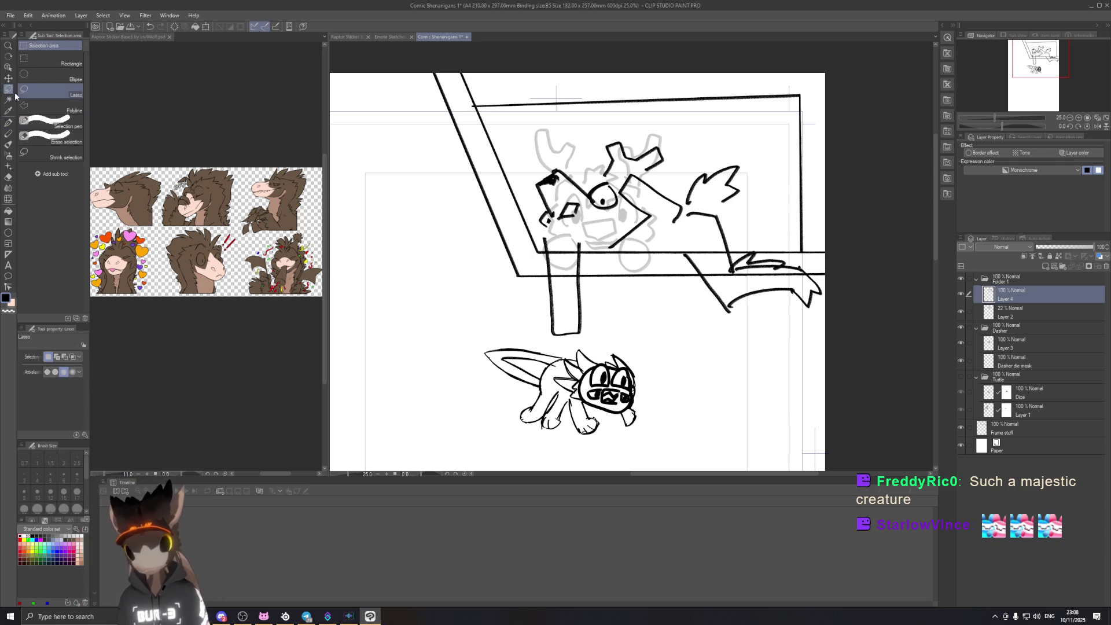
Step: Lasso the antlered character's head, tilt it about 12° counter-clockwise, then deselect
mouse_move(548, 232)
left_mouse_down()
mouse_move(569, 153)
mouse_move(658, 172)
left_mouse_up()
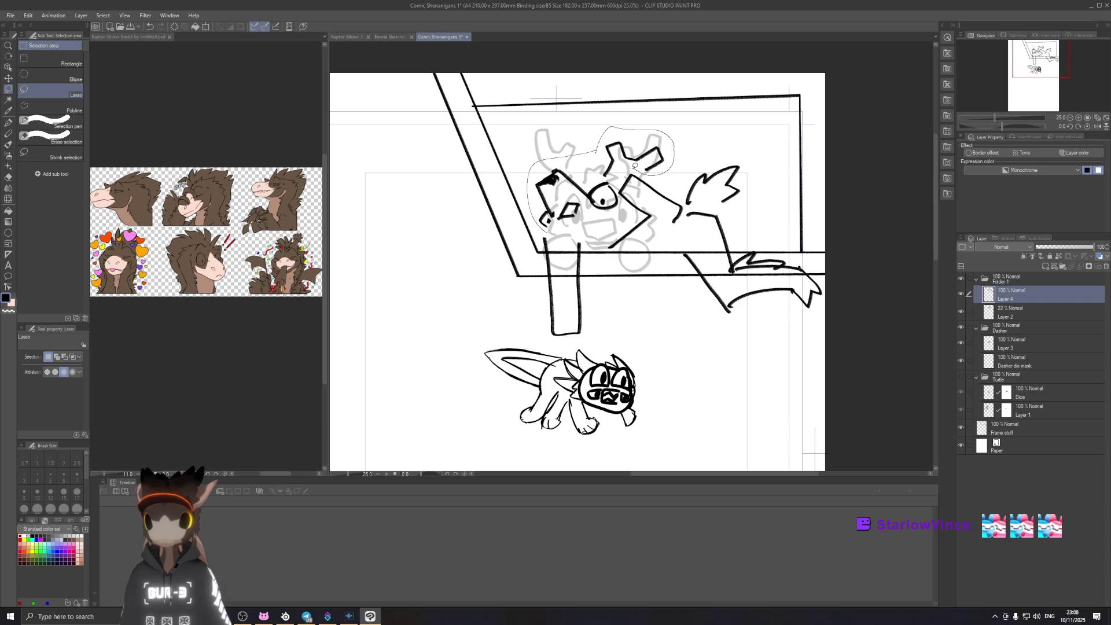
mouse_move(619, 186)
left_mouse_down()
mouse_move(586, 230)
mouse_move(578, 212)
left_mouse_up()
left_click(622, 246)
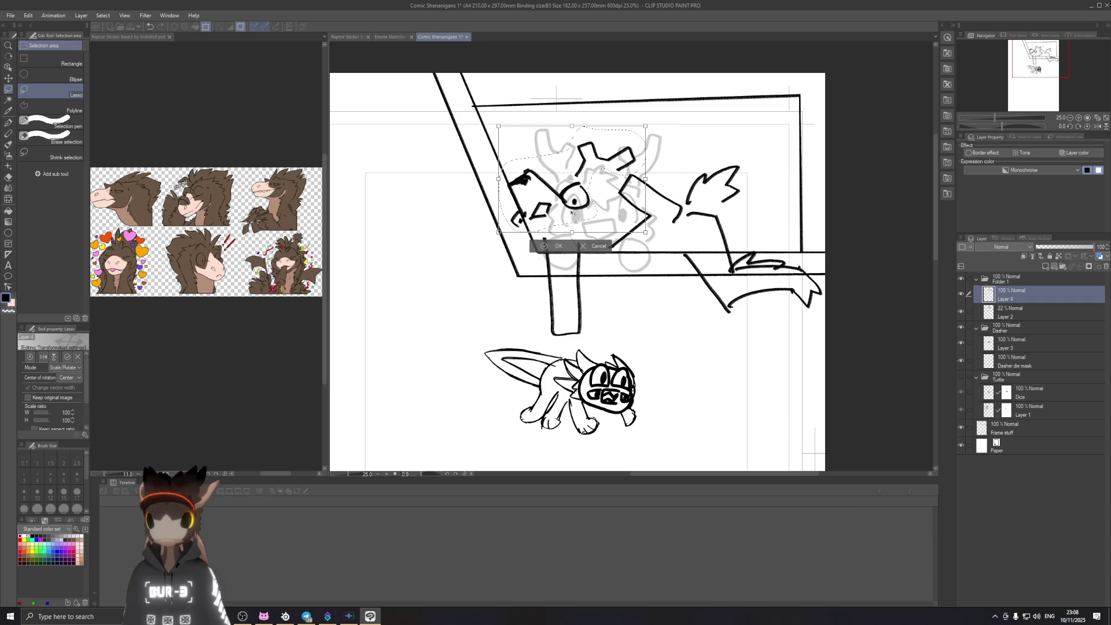
left_click_drag(578, 209, 578, 212)
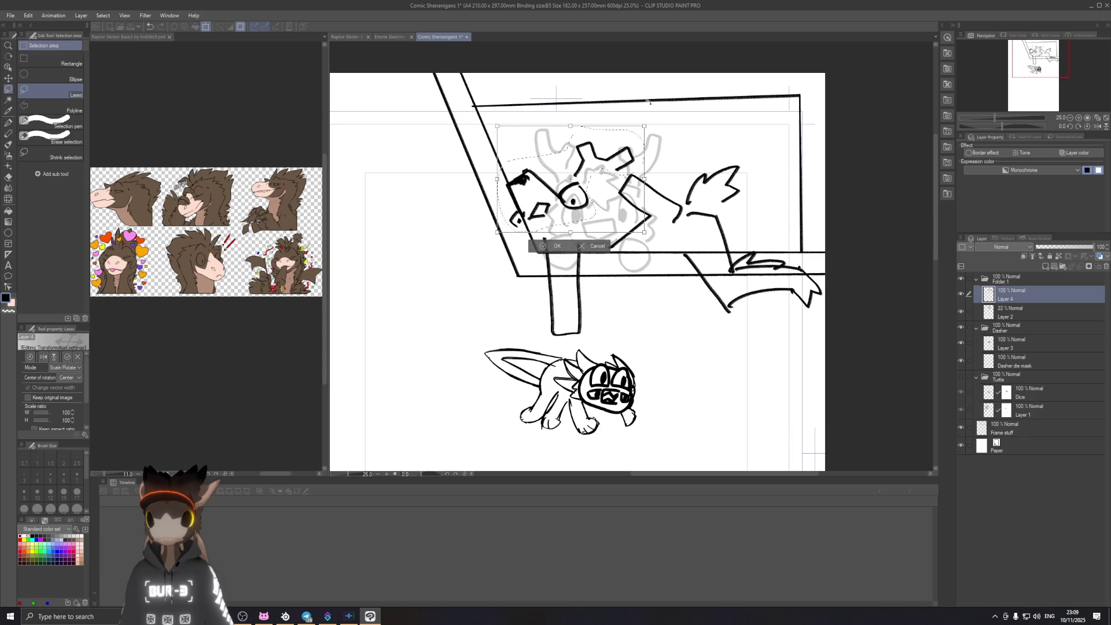
left_click_drag(637, 94, 594, 199)
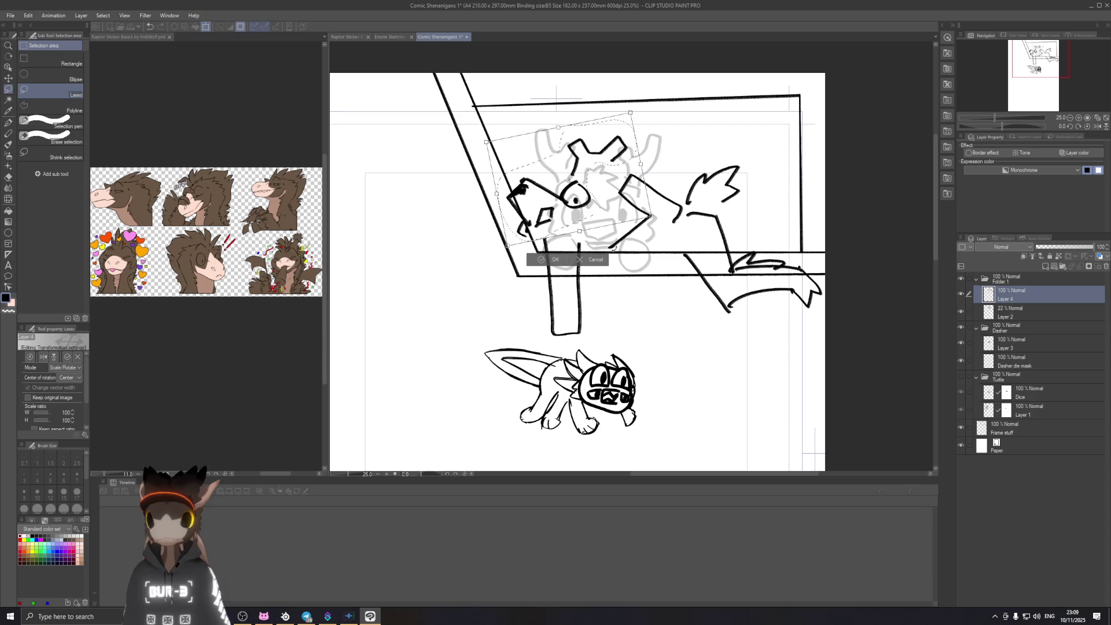
left_click(557, 260)
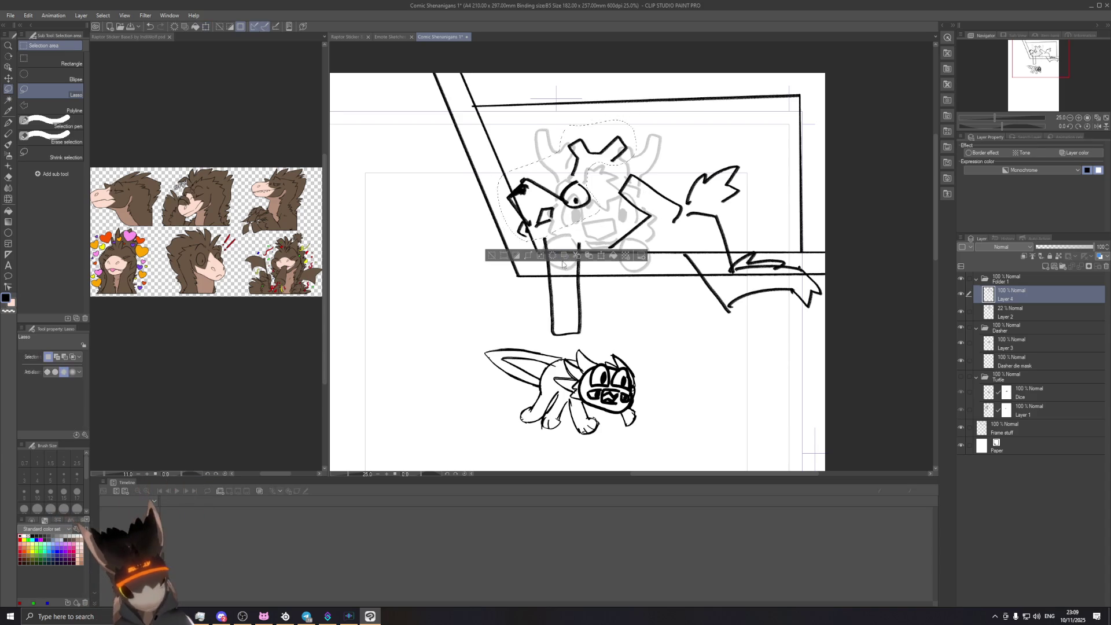
key("ctrl+d")
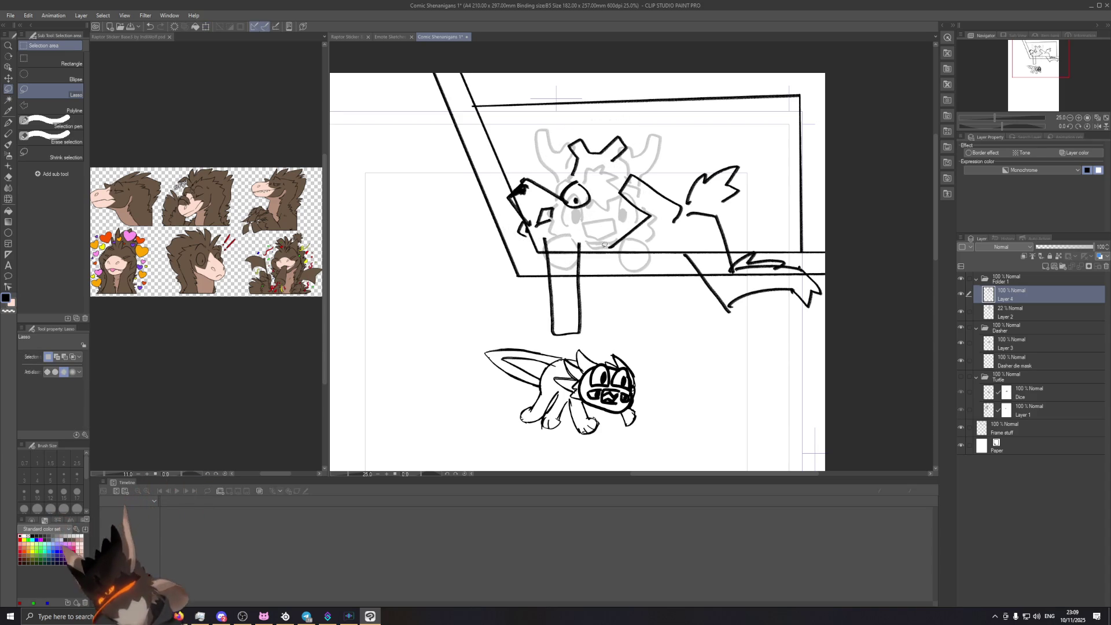
Step: Erase the small stray strokes on the character's snout with the Hard eraser
scroll(577, 207, "up", 1)
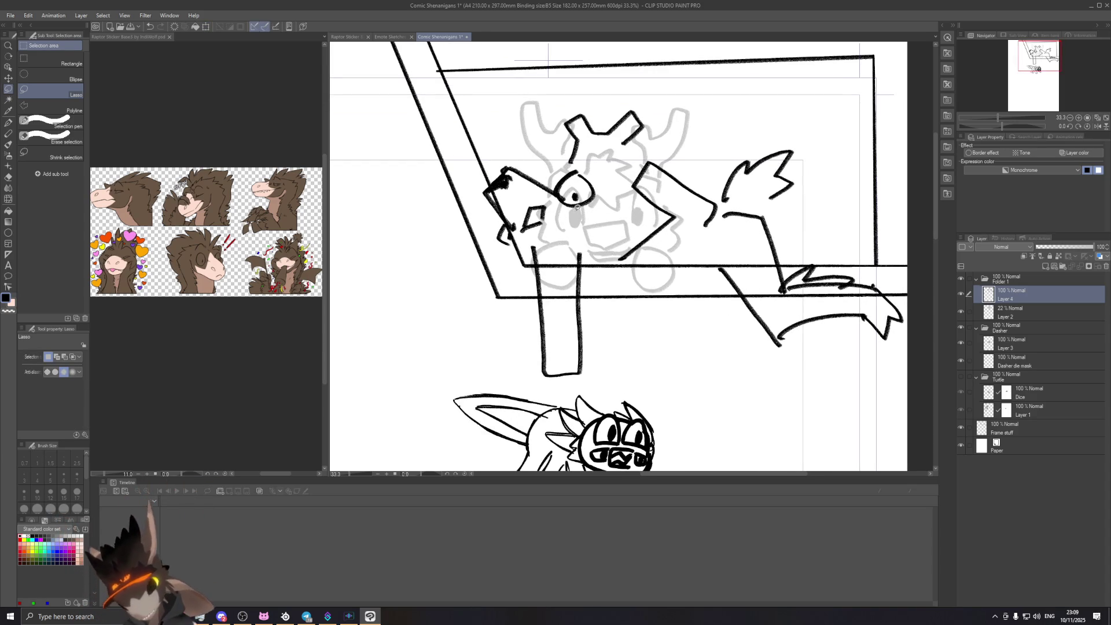
left_click(10, 133)
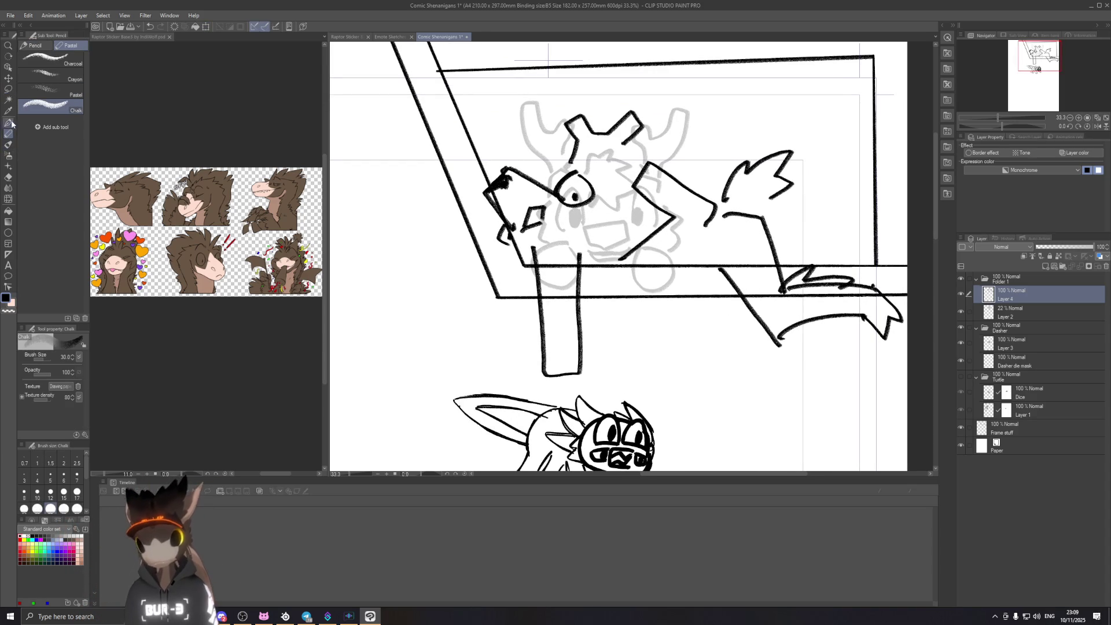
left_click(9, 177)
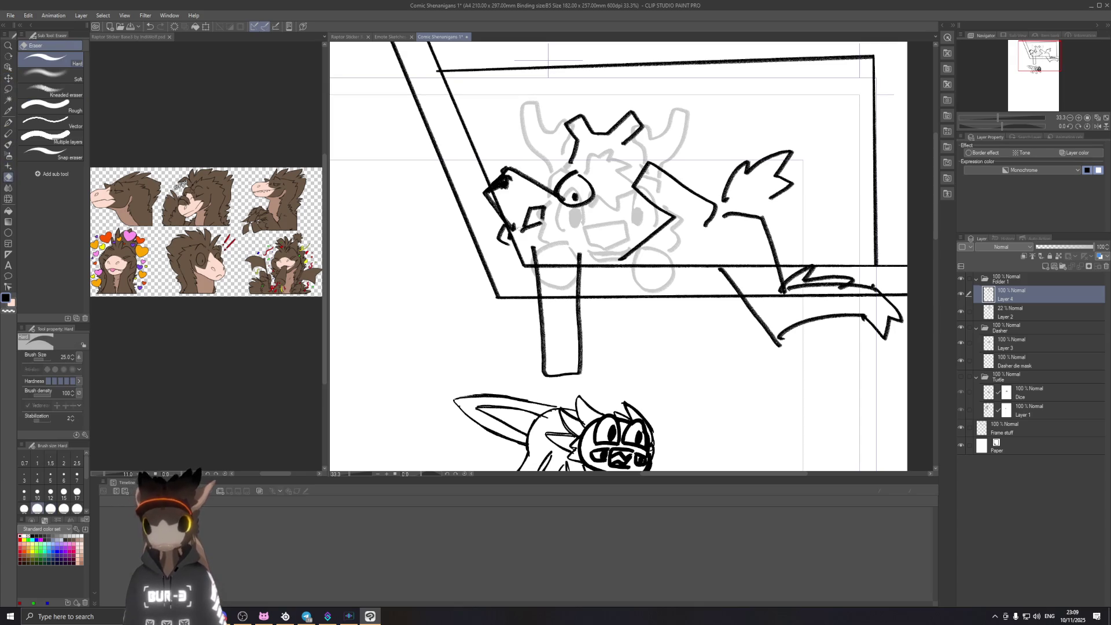
left_click_drag(501, 233, 512, 246)
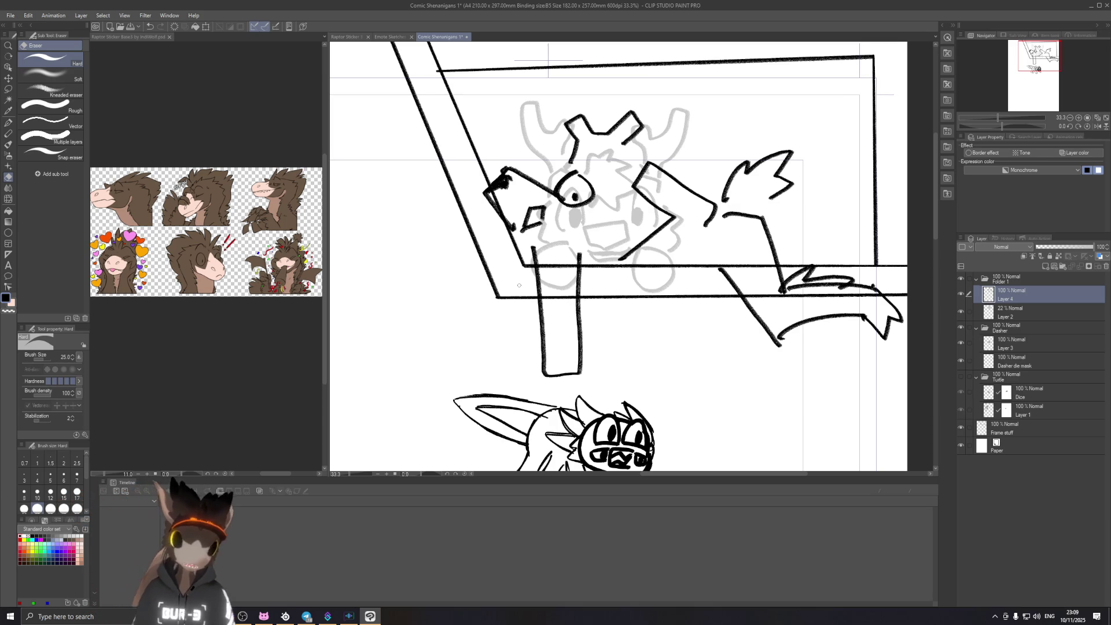
Step: Redraw the eyelid along the top of the eye and trim the thick eyebrow above it
left_click(9, 133)
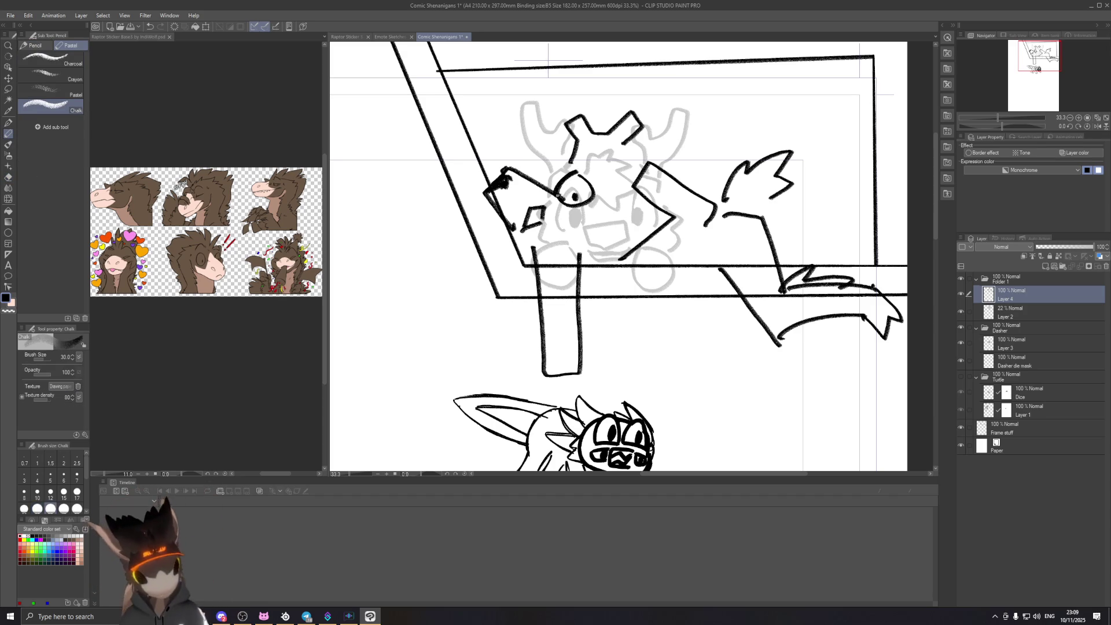
key("ctrl+z")
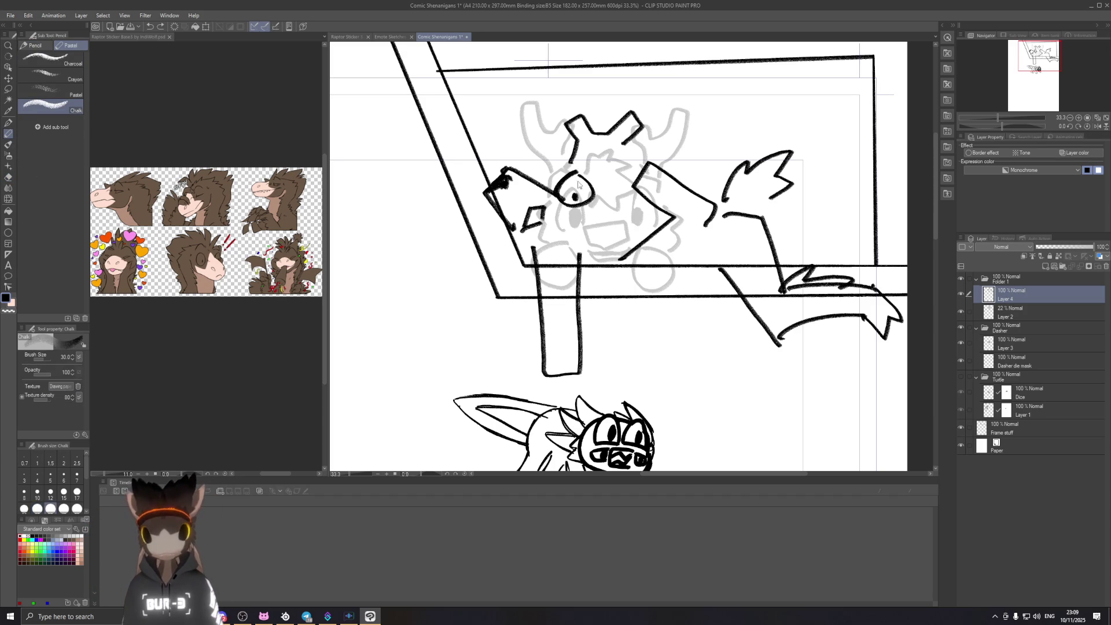
left_click_drag(559, 190, 580, 175)
key("ctrl+z")
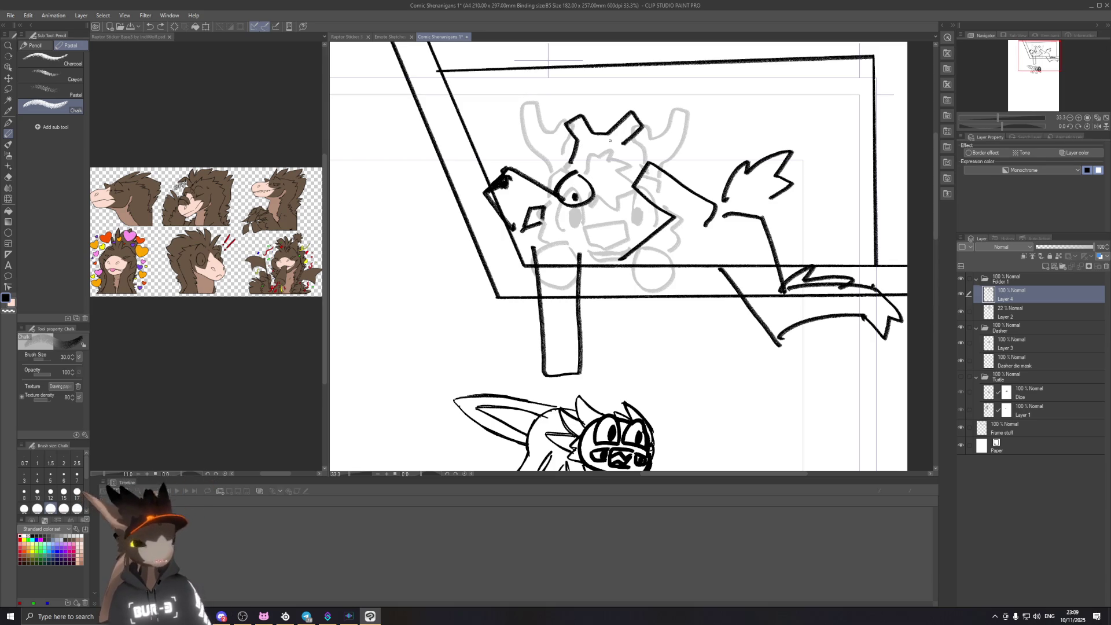
left_click_drag(557, 191, 583, 176)
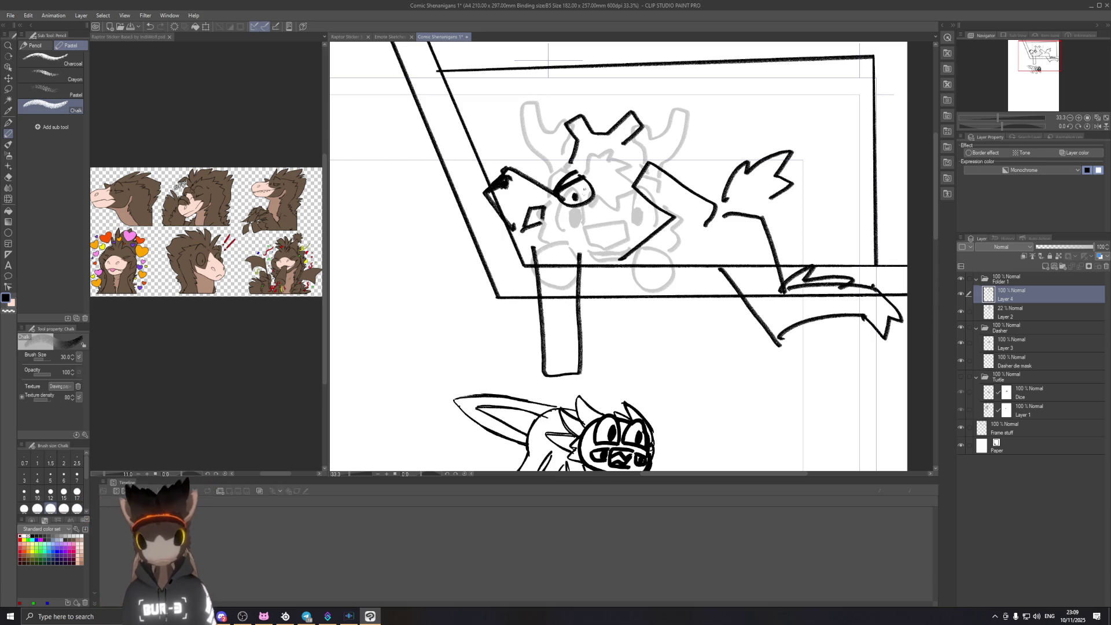
left_click_drag(564, 173, 582, 173)
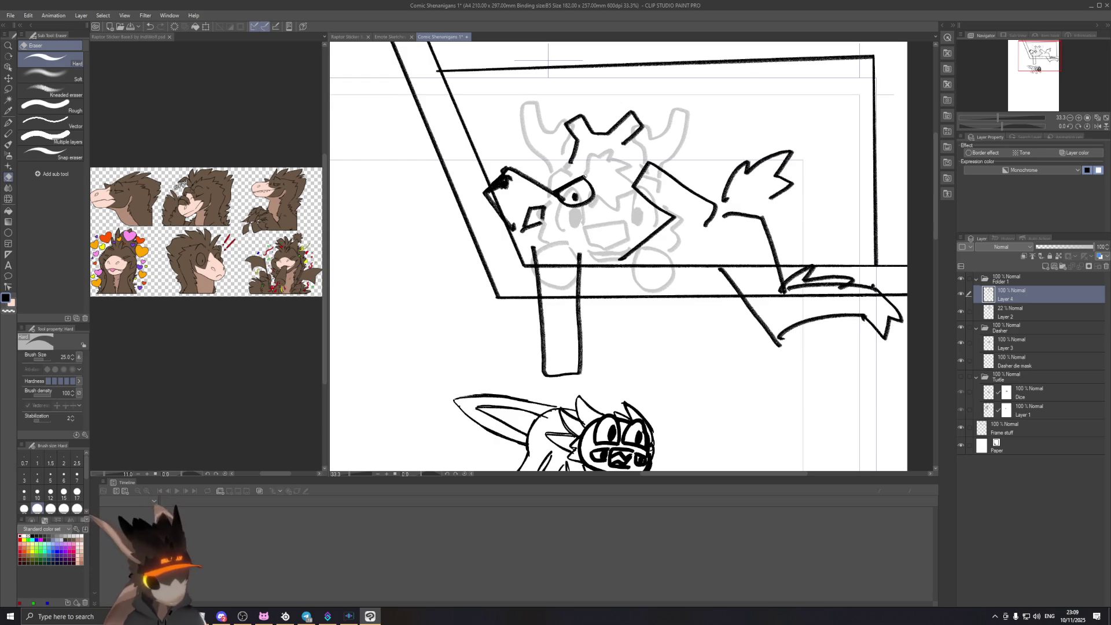
Step: Sketch short strokes beside the character's head, undoing the stray one
left_click(8, 132)
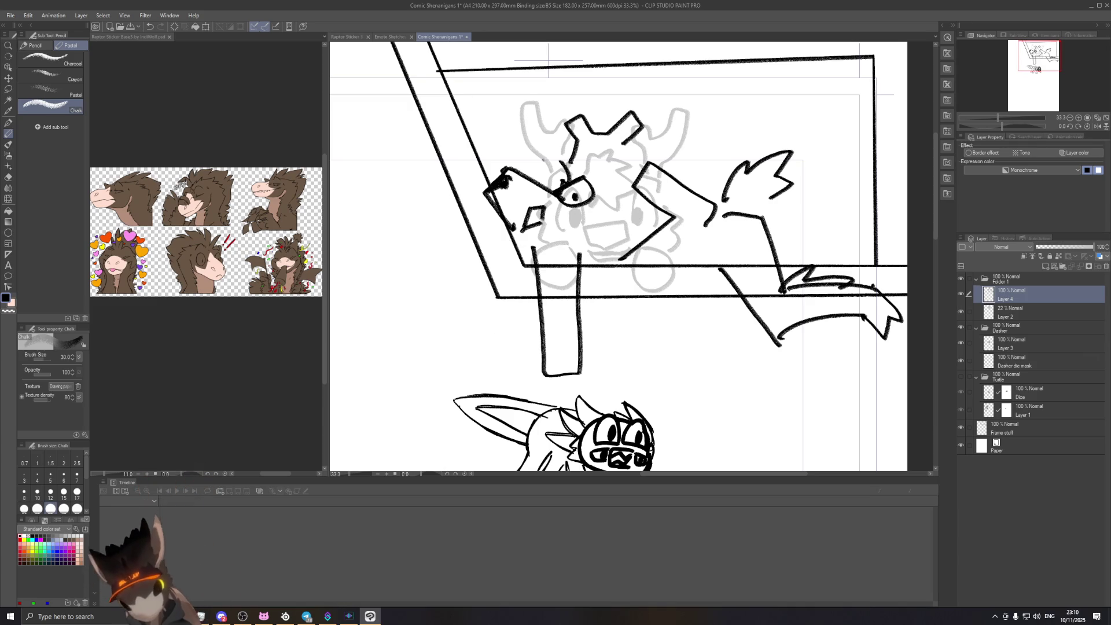
left_click_drag(539, 157, 558, 151)
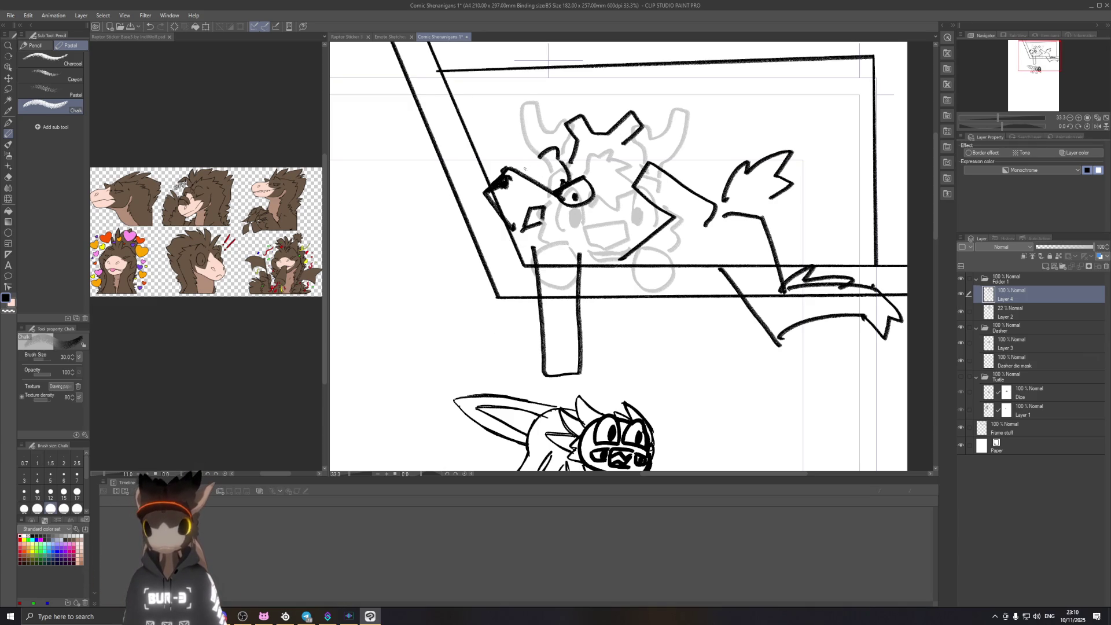
left_click_drag(518, 165, 527, 173)
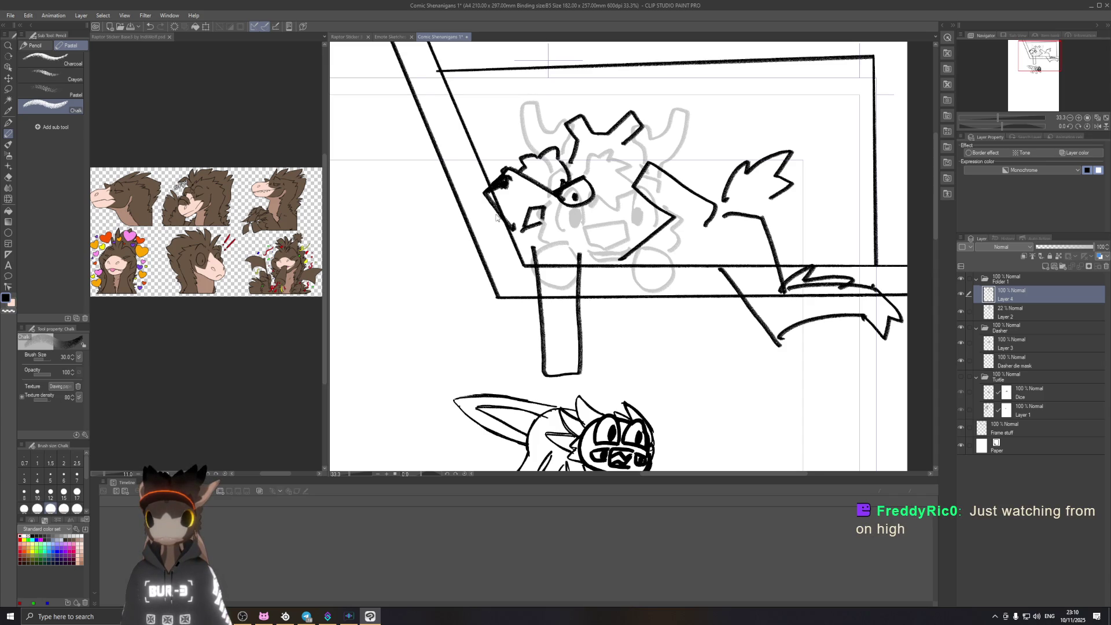
key("ctrl+z")
key("ctrl+z")
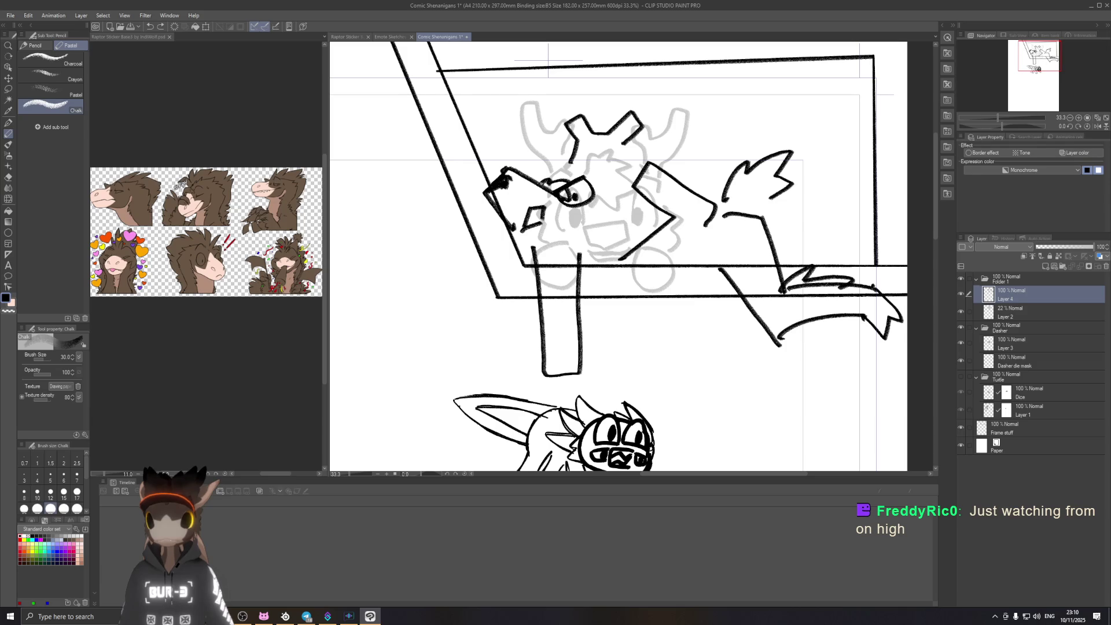
key("e")
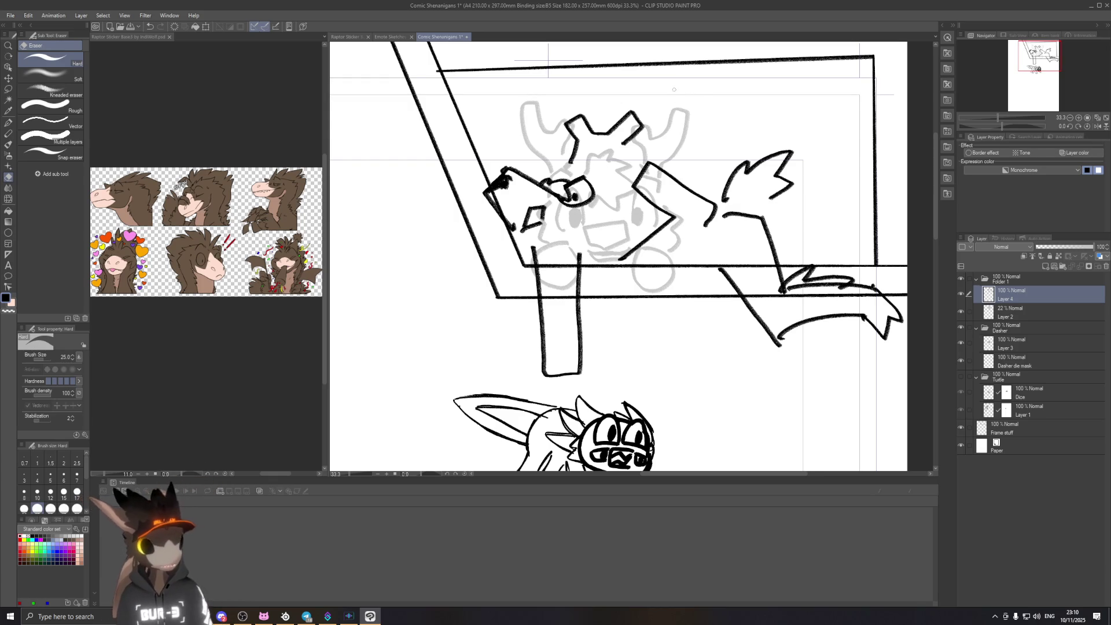
scroll(583, 238, "down", 5)
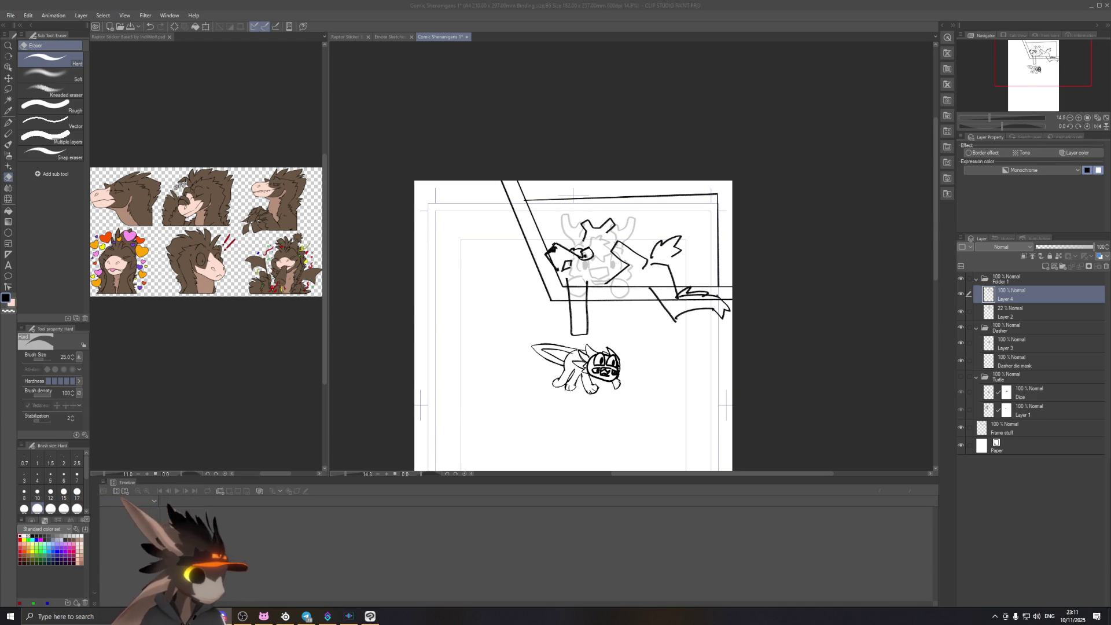
left_click(780, 15)
scroll(580, 264, "up", 1)
scroll(580, 264, "up", 1)
scroll(580, 264, "up", 1)
scroll(580, 264, "up", 1)
scroll(576, 275, "up", 1)
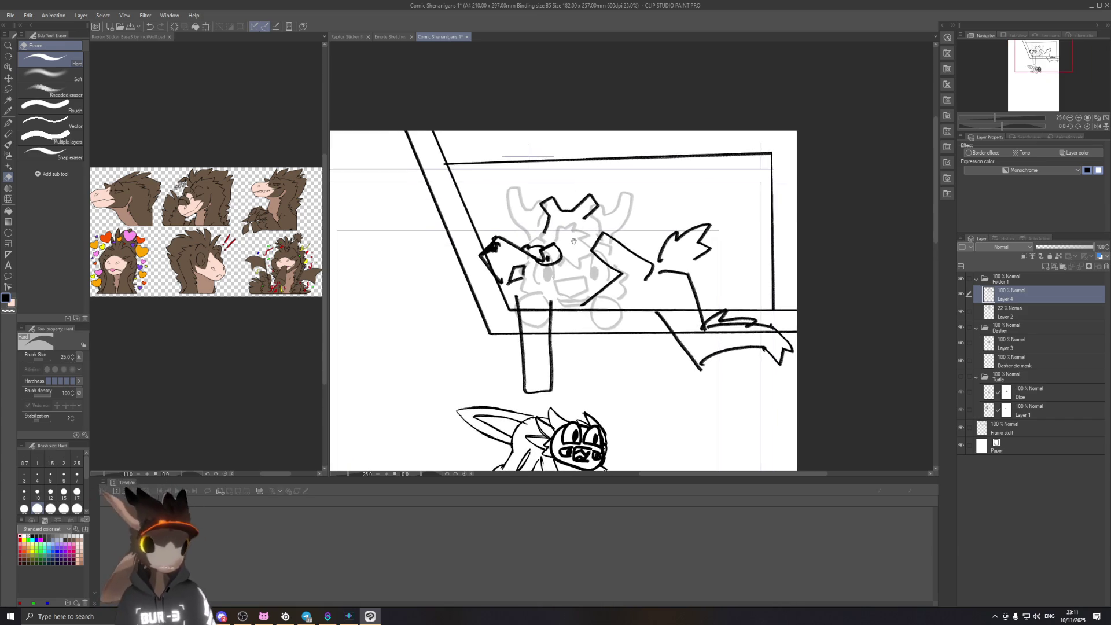
scroll(571, 287, "up", 1)
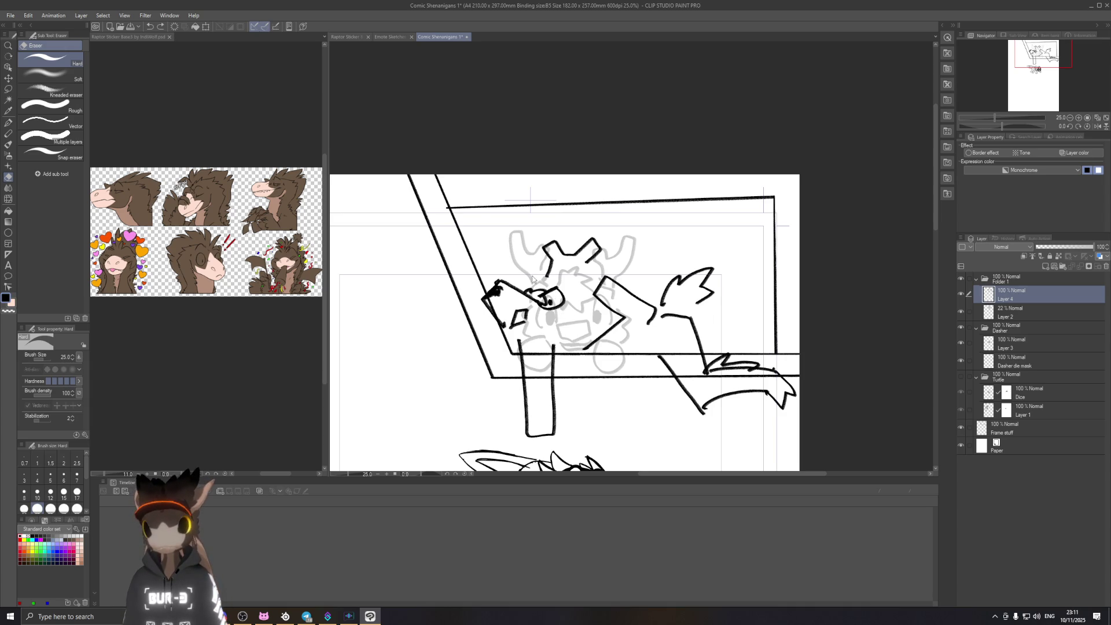
Step: Erase the old eye's stray lines with the Hard eraser, then return to the Chalk pencil
left_click_drag(541, 297, 547, 305)
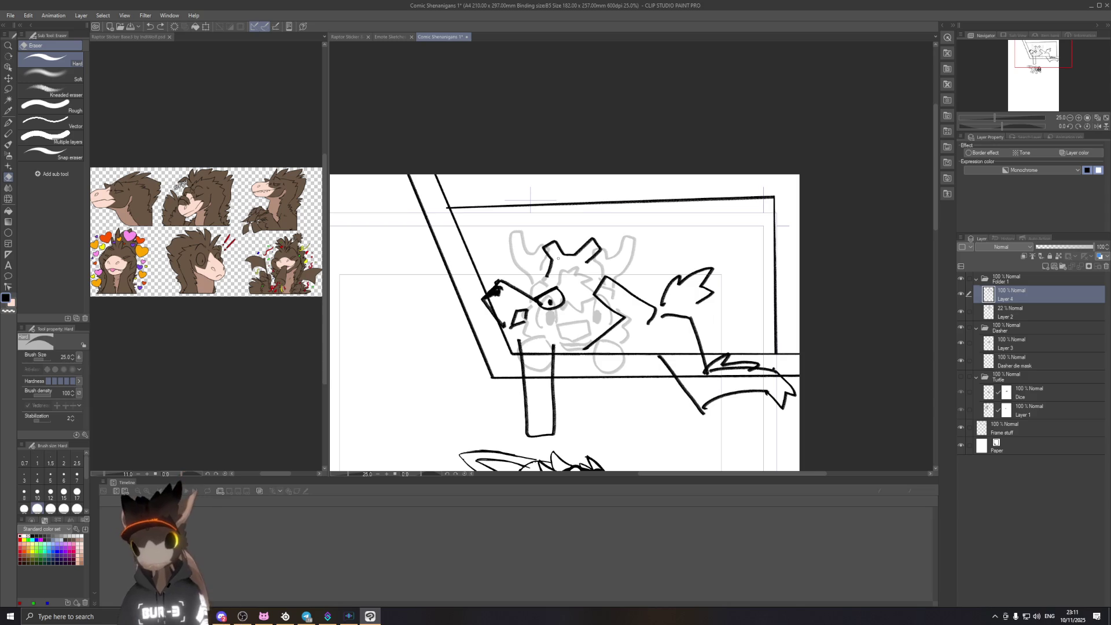
left_click(8, 122)
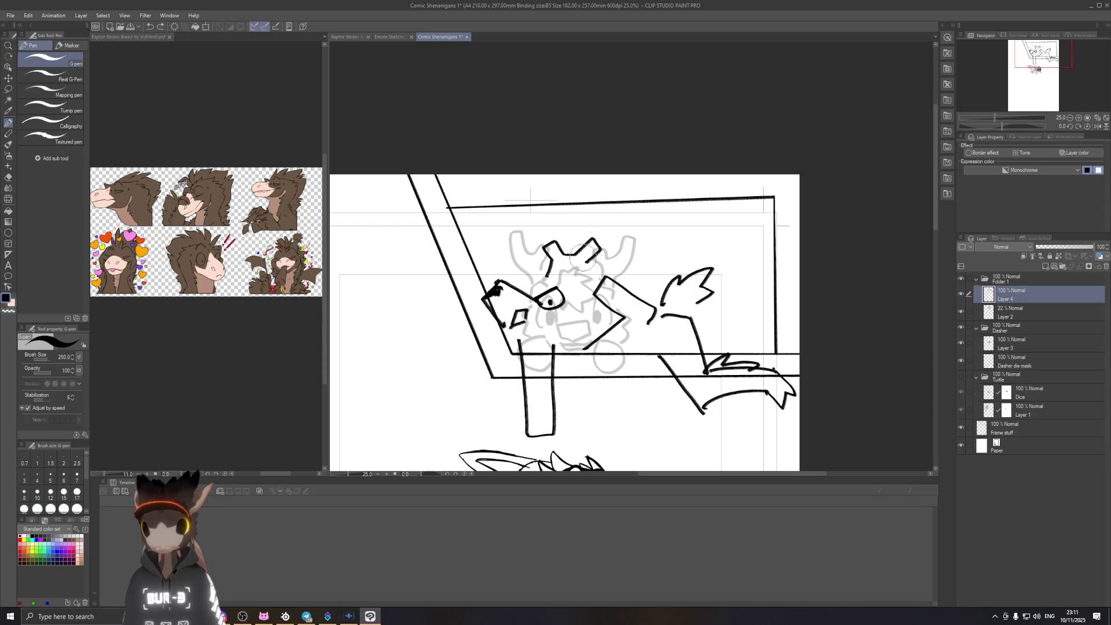
key("e")
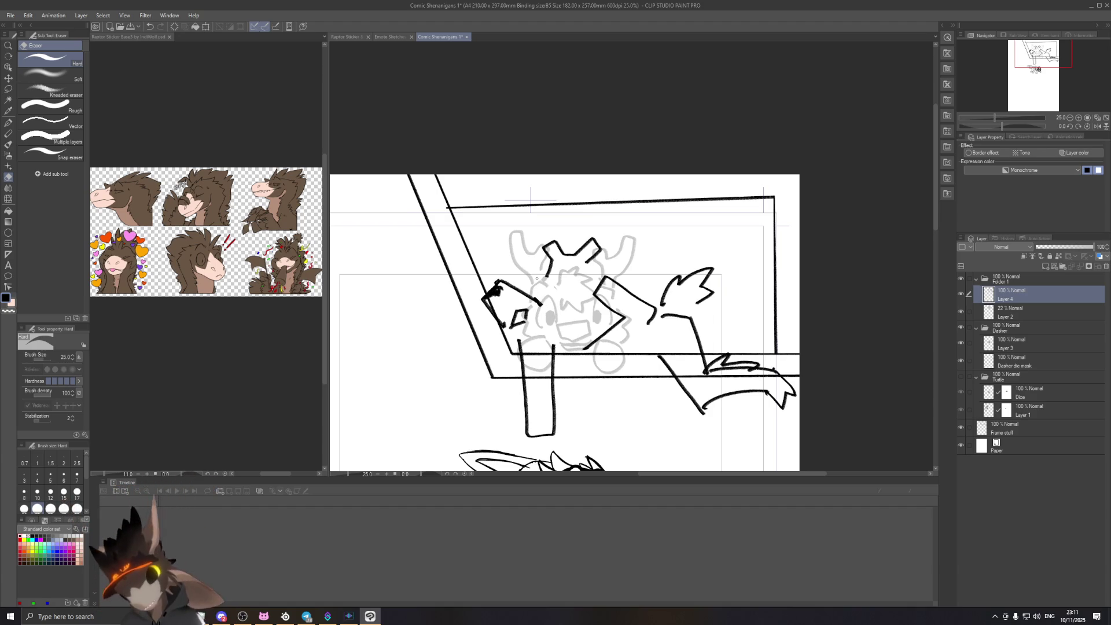
left_click(9, 133)
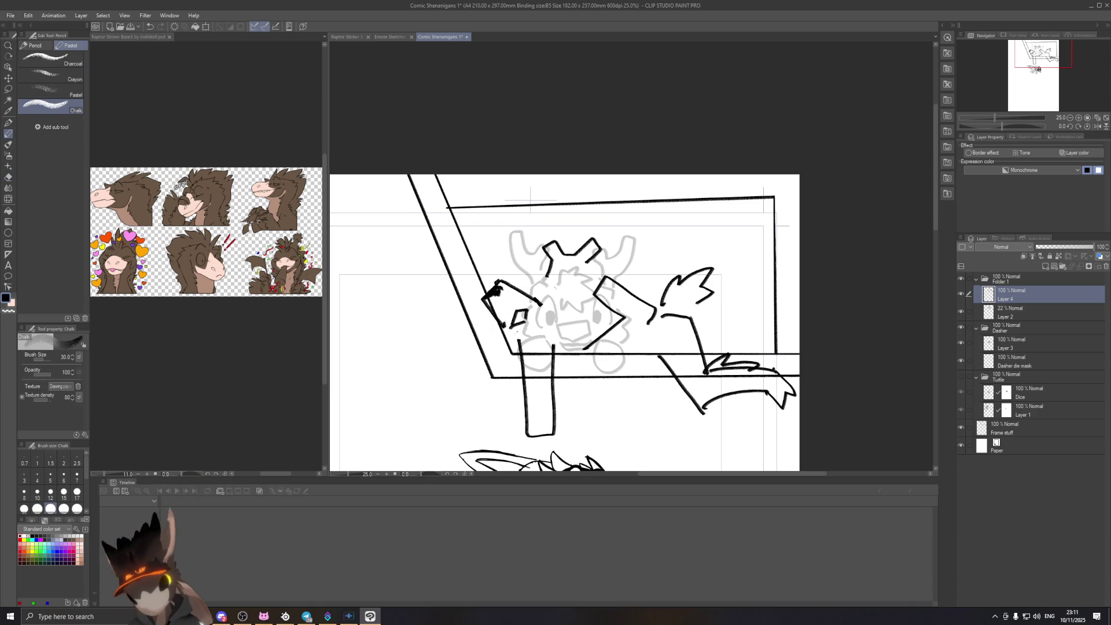
Step: Shrink the Chalk pencil to brush size 20 for the thinner eye line
key("bracketleft")
key("bracketleft")
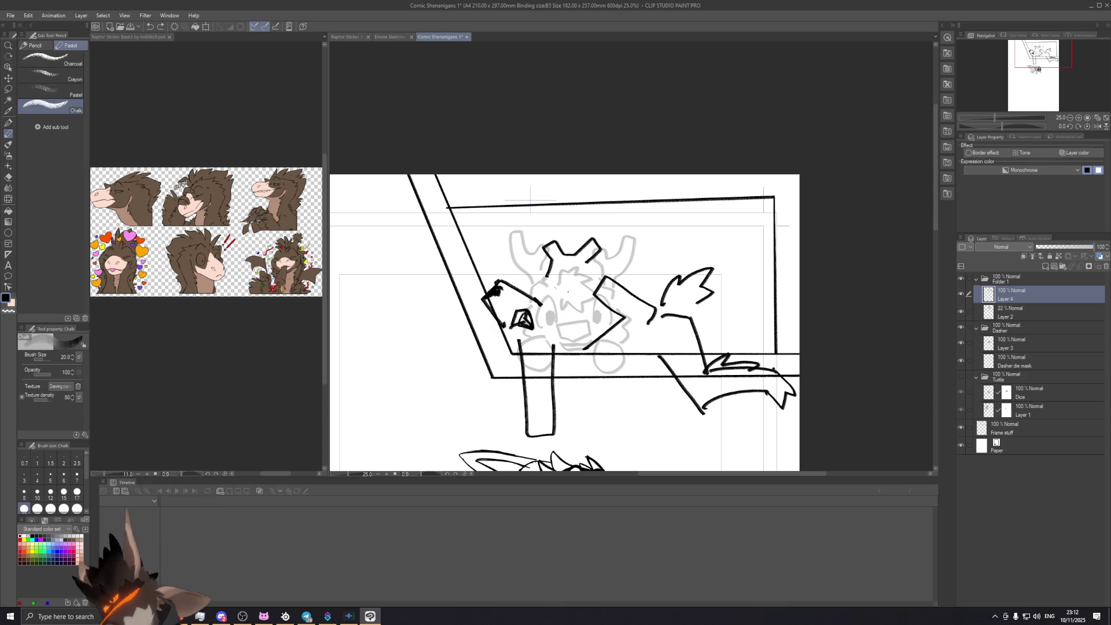
scroll(558, 346, "up", 3)
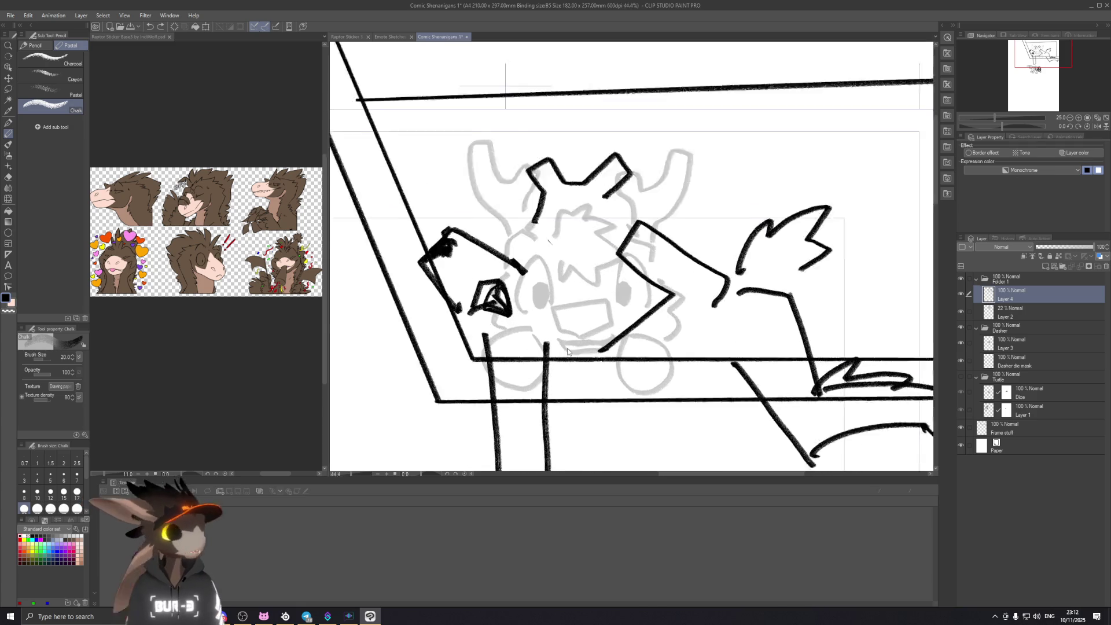
Step: Erase part of the dark stroke inside the new eye, keeping the lower eye outline intact
scroll(480, 339, "up", 2)
scroll(480, 339, "up", 1)
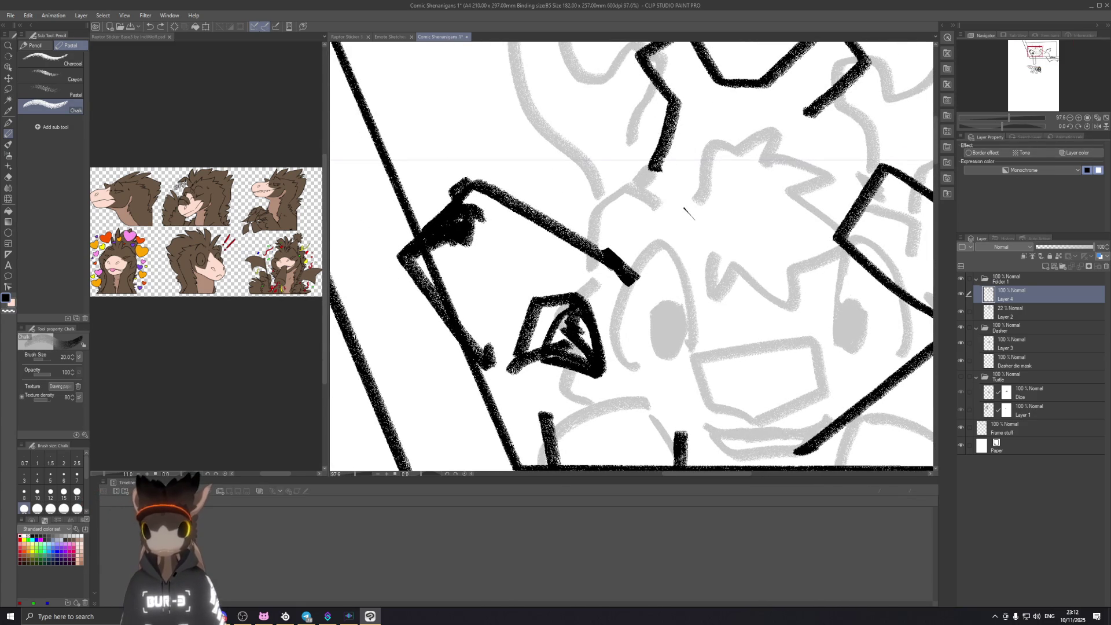
key("e")
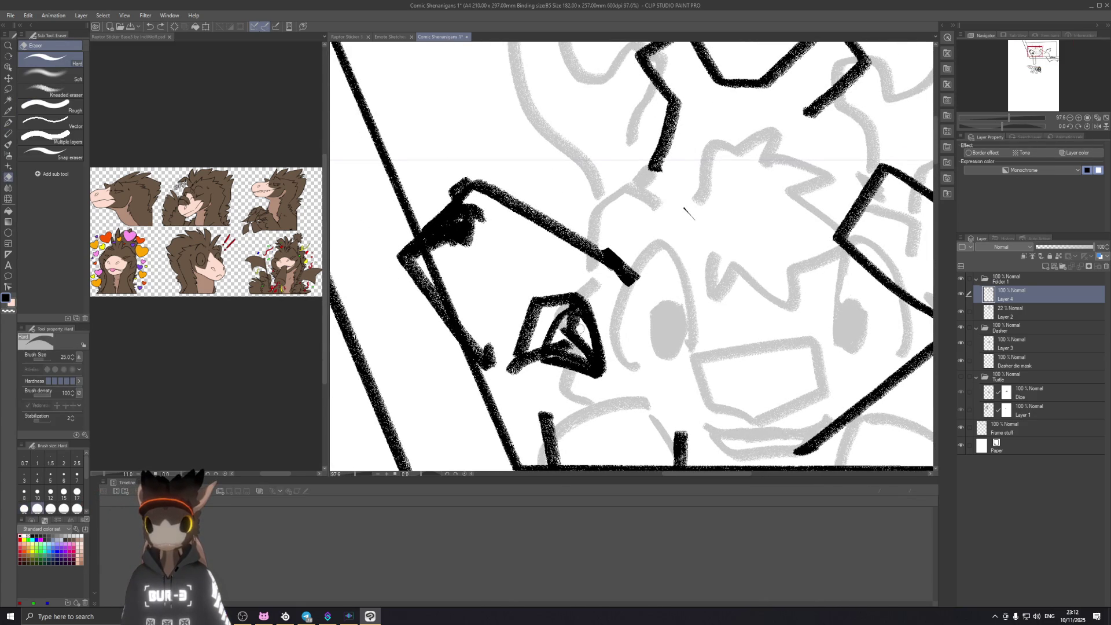
left_click_drag(557, 343, 569, 347)
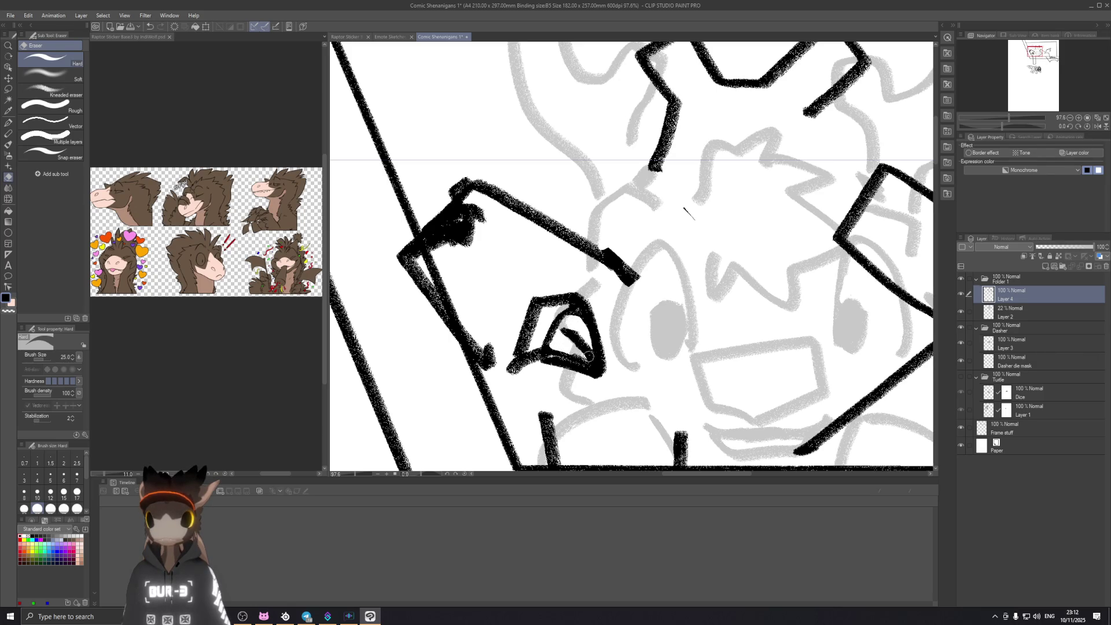
left_click_drag(556, 356, 585, 361)
key("ctrl+z")
scroll(577, 371, "down", 2)
scroll(556, 290, "down", 3)
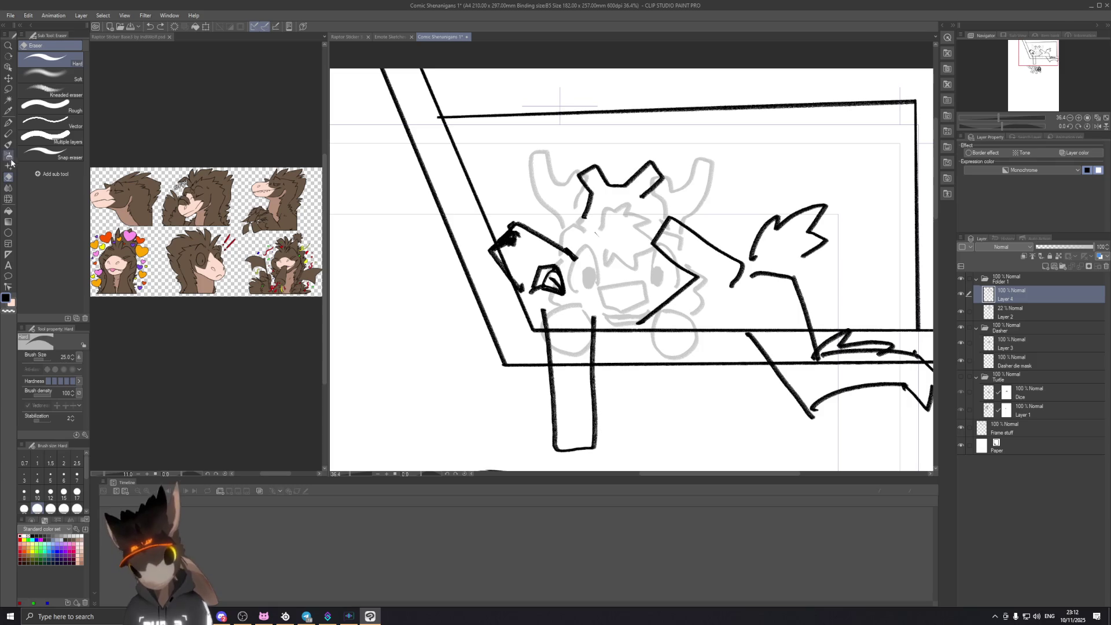
left_click(8, 134)
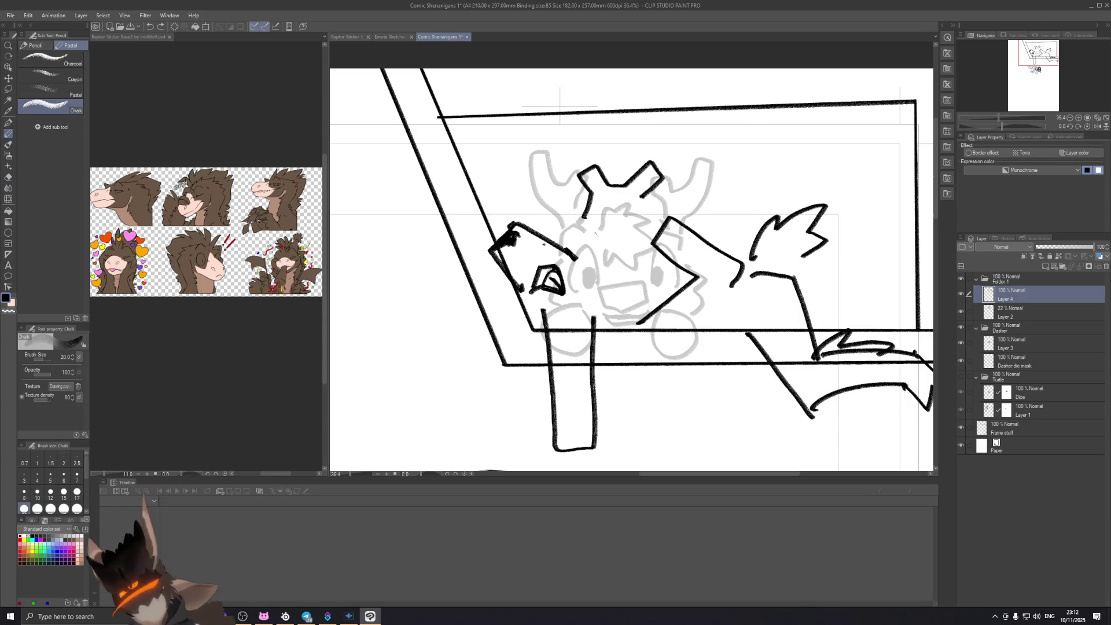
scroll(545, 362, "down", 1)
scroll(546, 361, "down", 1)
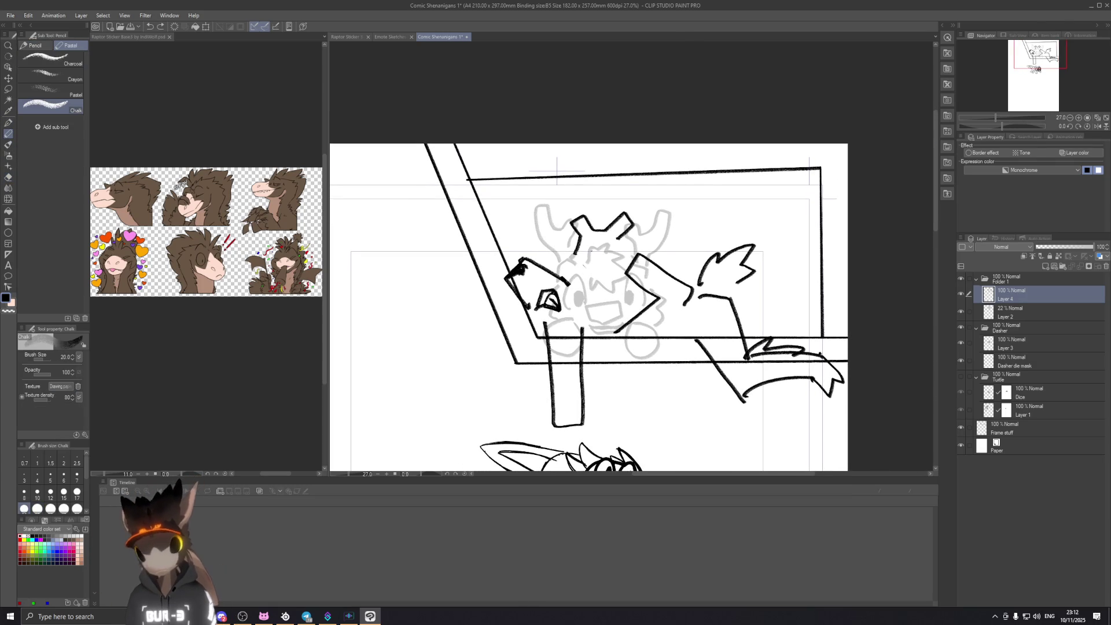
Step: Rotate and shift the lassoed antler strokes to a shallower angle and commit
left_click(8, 89)
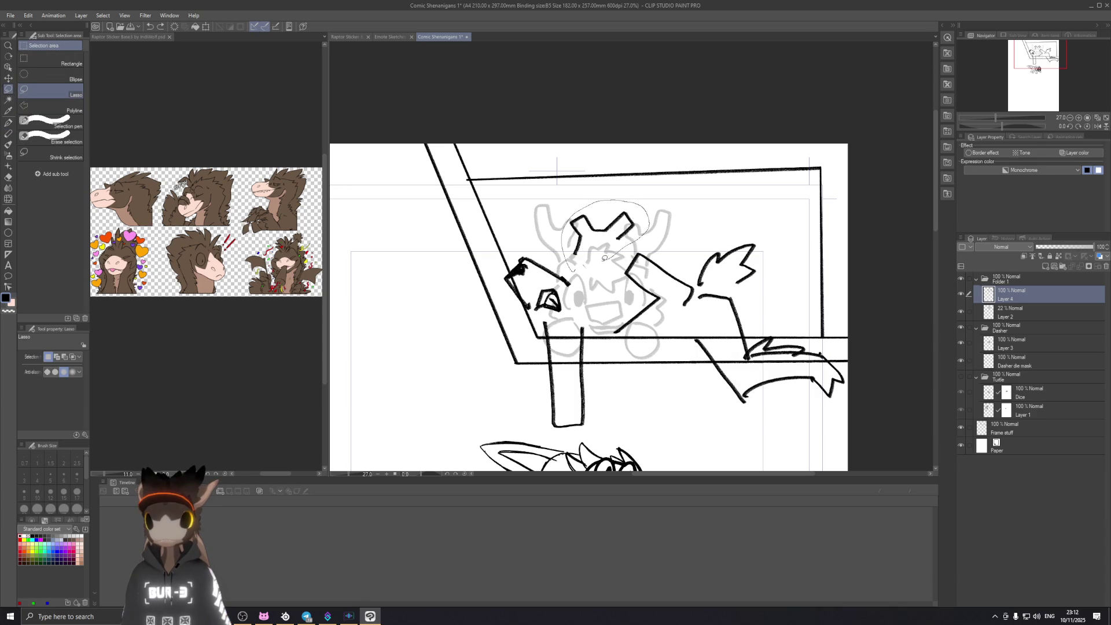
key("ctrl+t")
left_click_drag(606, 258, 587, 235)
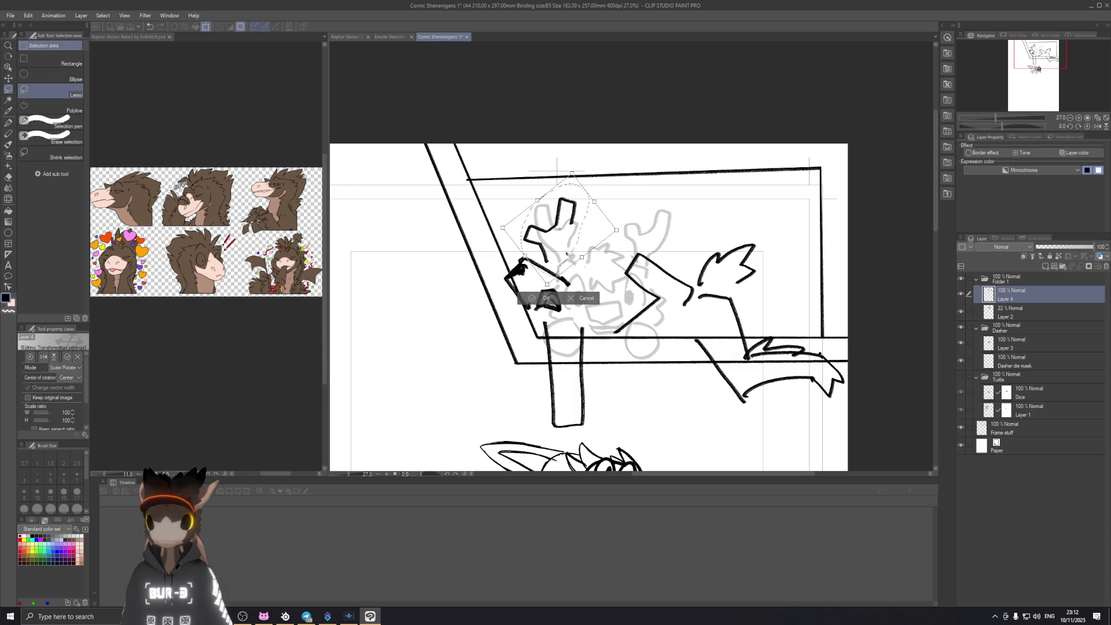
left_click_drag(568, 257, 577, 264)
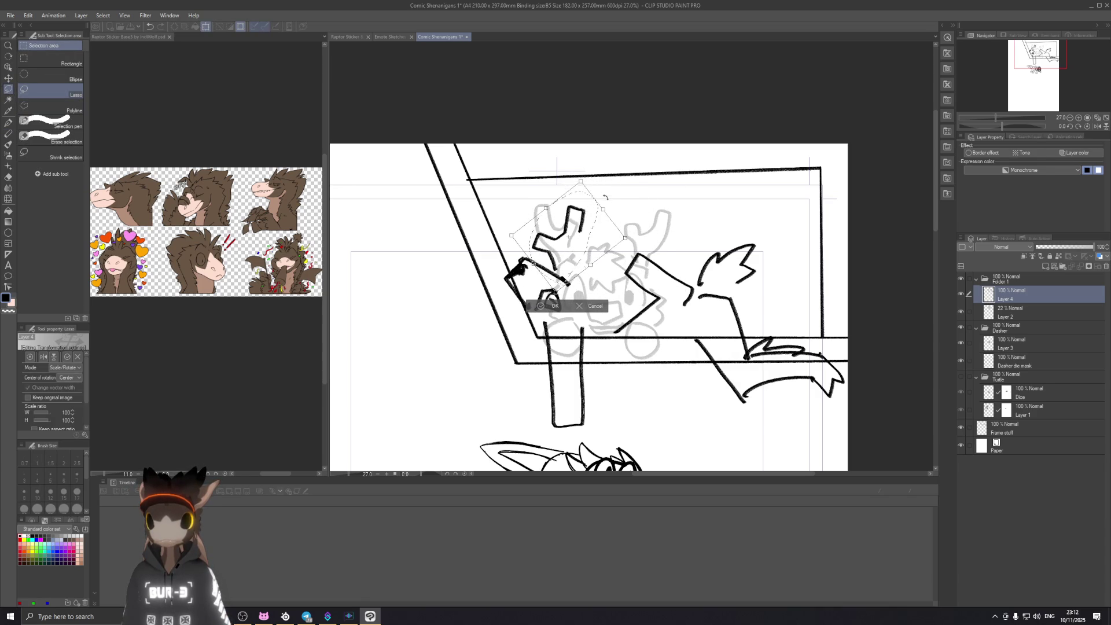
mouse_move(599, 177)
left_mouse_down()
mouse_move(586, 242)
mouse_move(599, 248)
left_mouse_up()
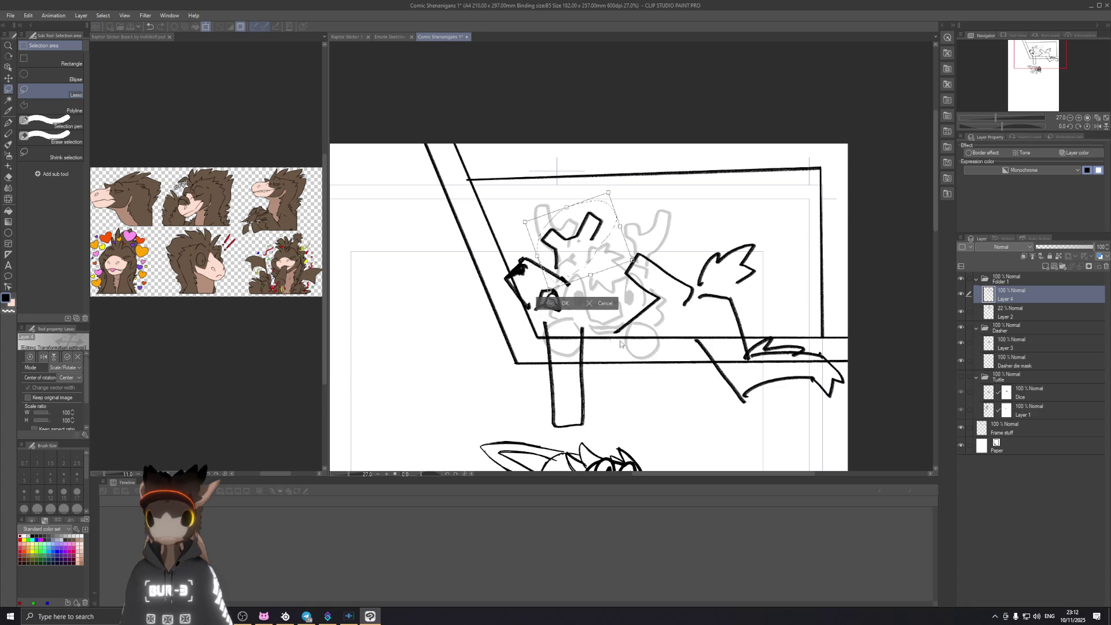
key("Return")
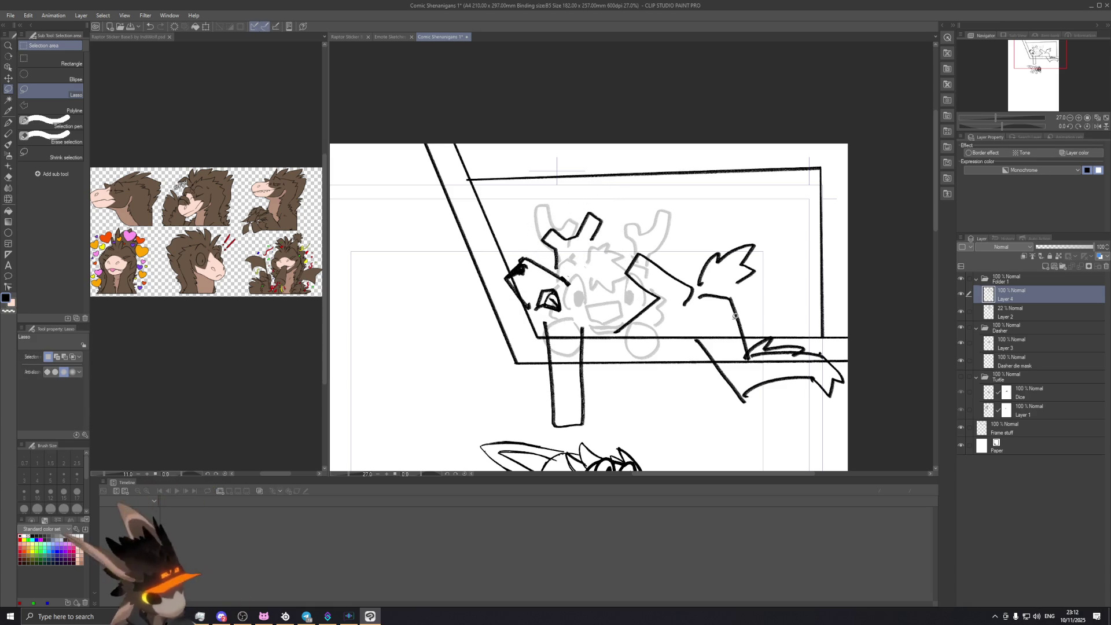
Step: Lasso the bent arm stroke, move and re-angle it over the head, then deselect
mouse_move(605, 338)
left_mouse_down()
mouse_move(698, 268)
mouse_move(604, 337)
mouse_move(611, 317)
mouse_move(699, 287)
left_mouse_up()
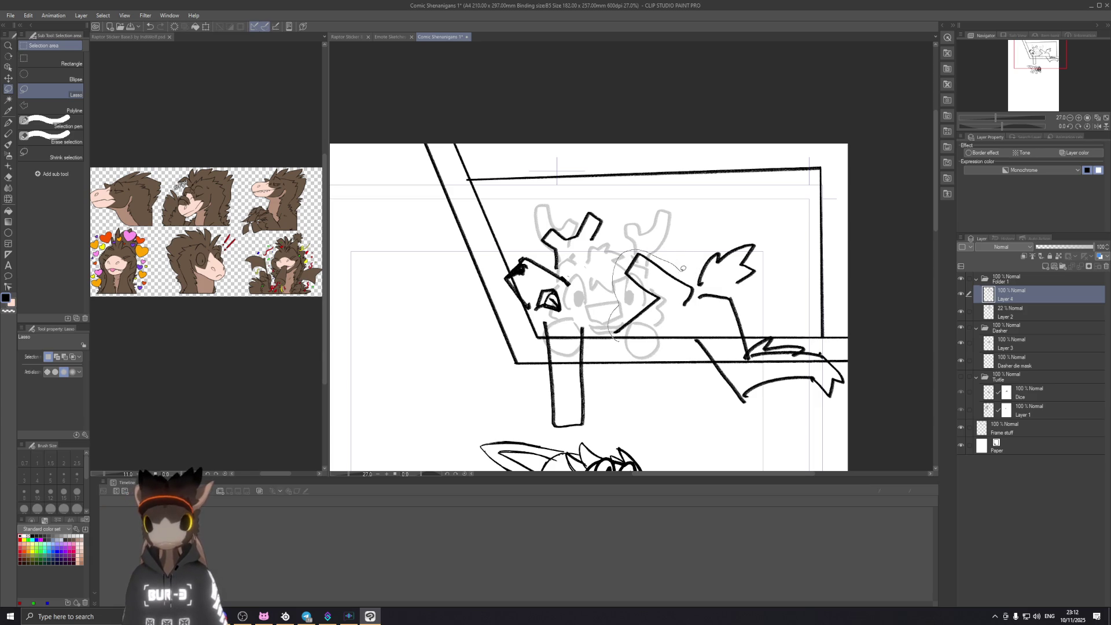
mouse_move(660, 327)
left_mouse_down()
mouse_move(648, 333)
mouse_move(661, 311)
mouse_move(656, 277)
left_mouse_up()
left_click(624, 364)
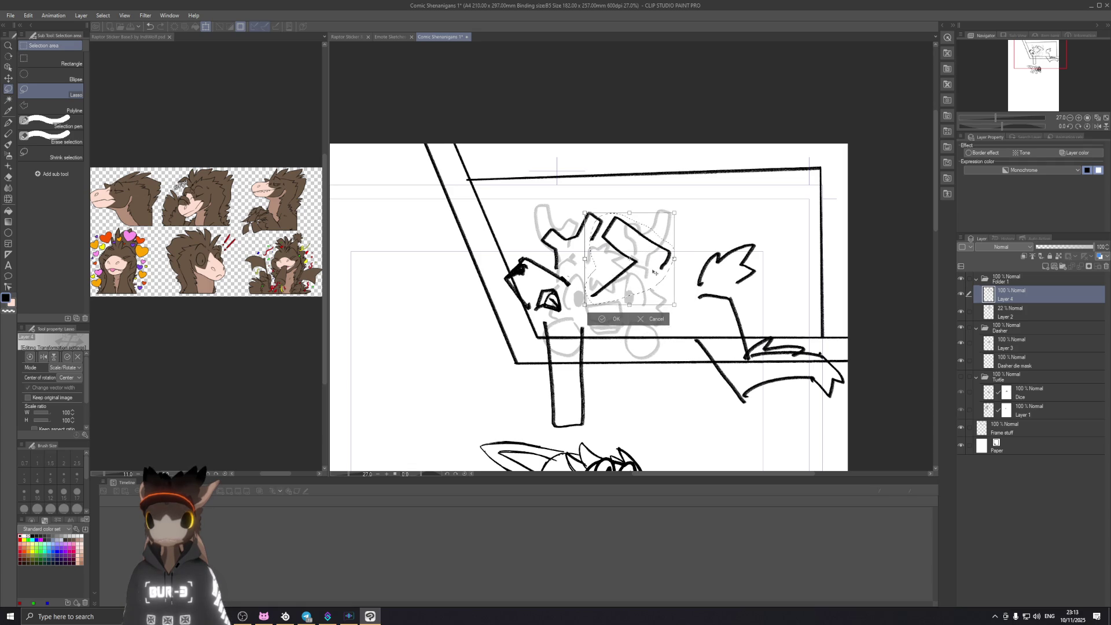
left_click_drag(652, 272, 642, 279)
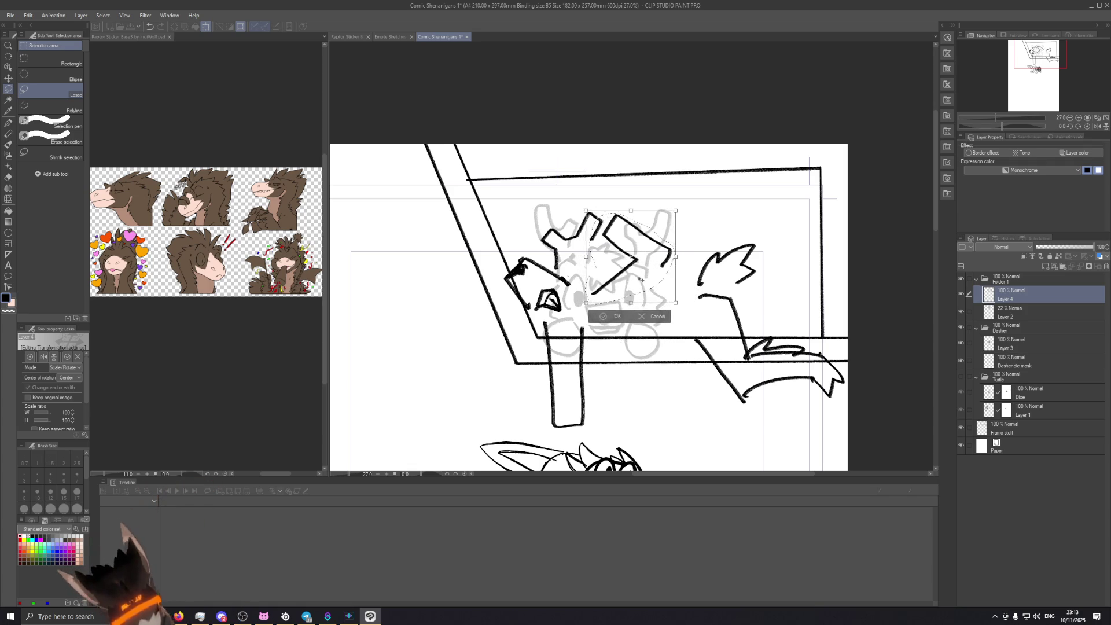
left_click(614, 316)
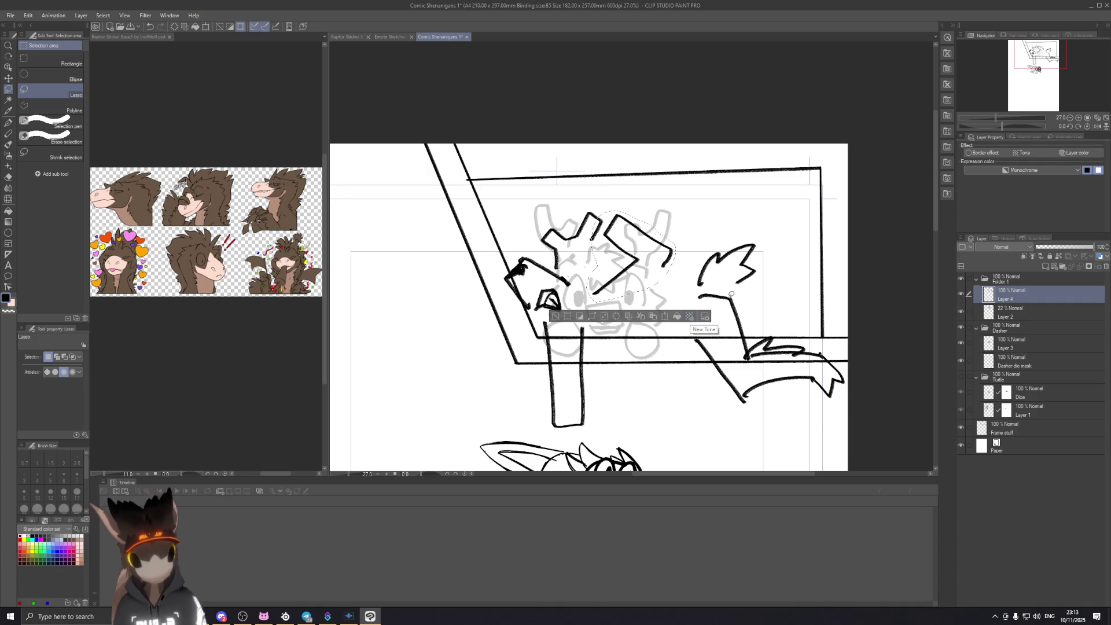
key("ctrl+d")
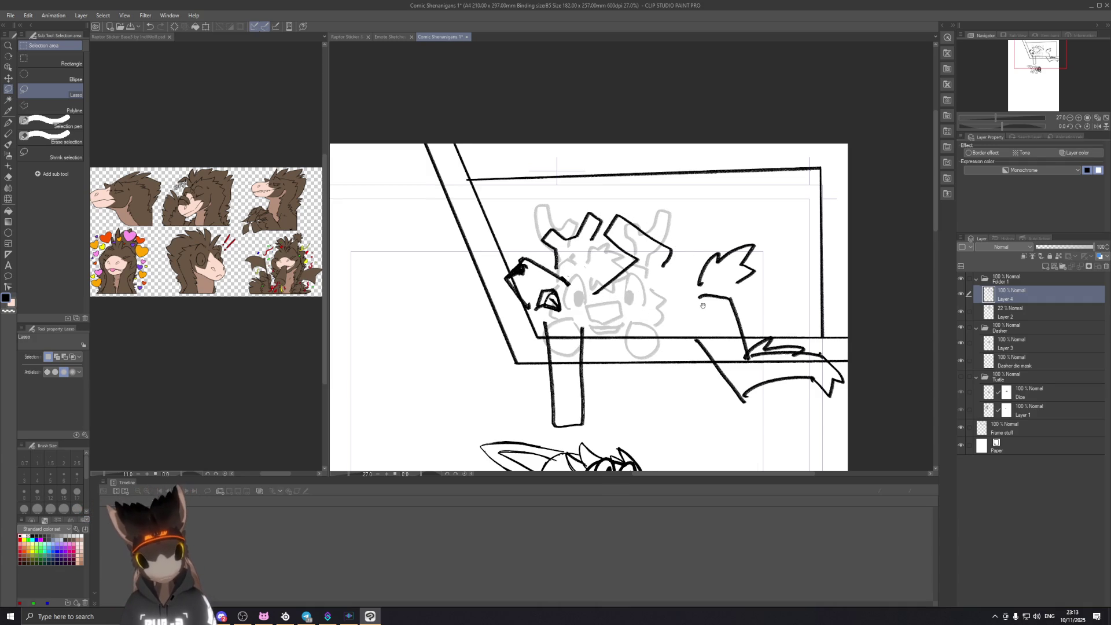
left_click_drag(713, 311, 688, 303)
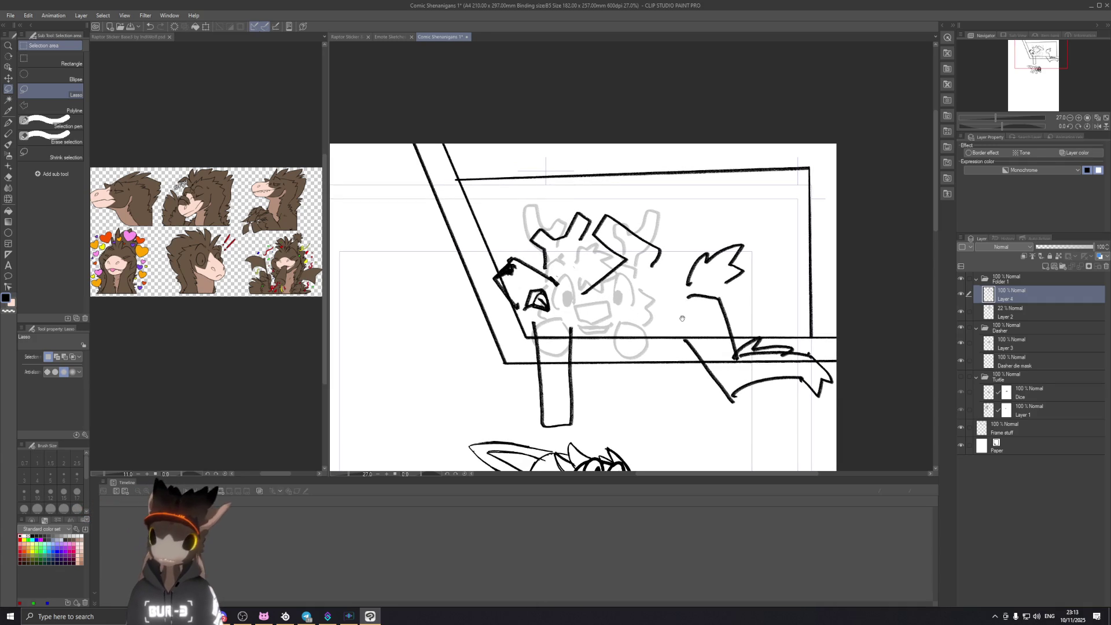
scroll(685, 371, "down", 3)
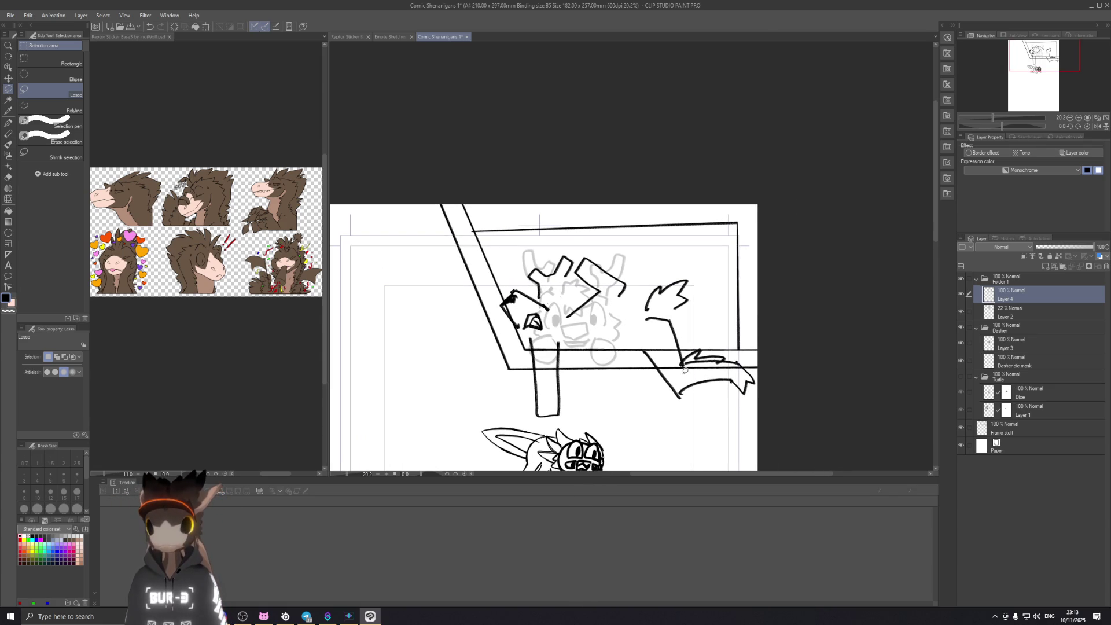
left_click(8, 144)
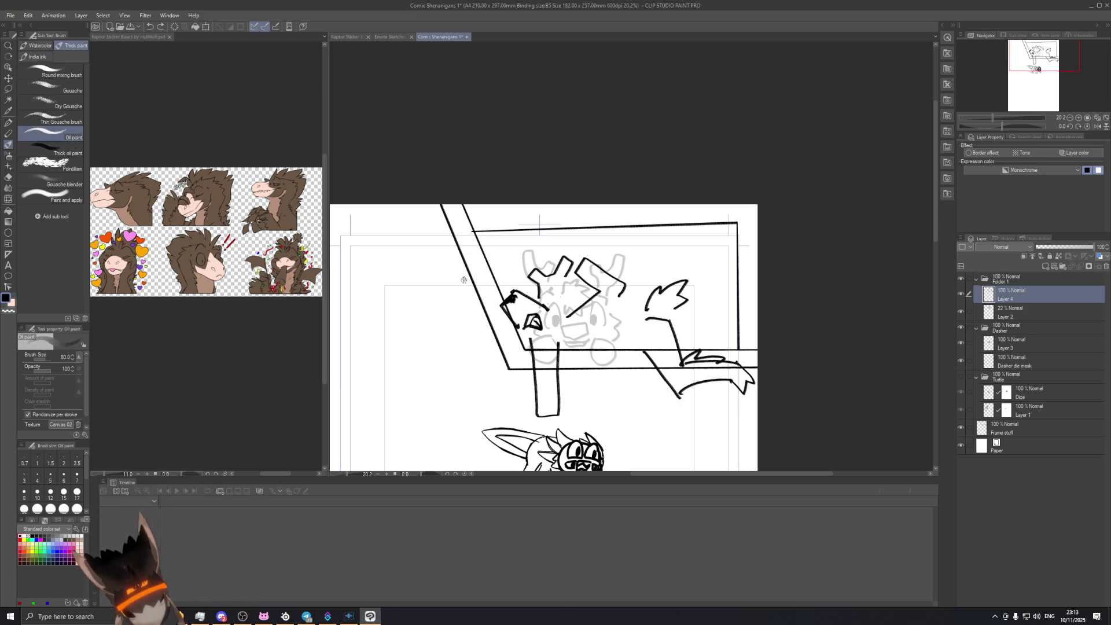
Step: Draw a short neck line on the quarter-turned canvas, undoing a stray curve by the snout
left_click(7, 134)
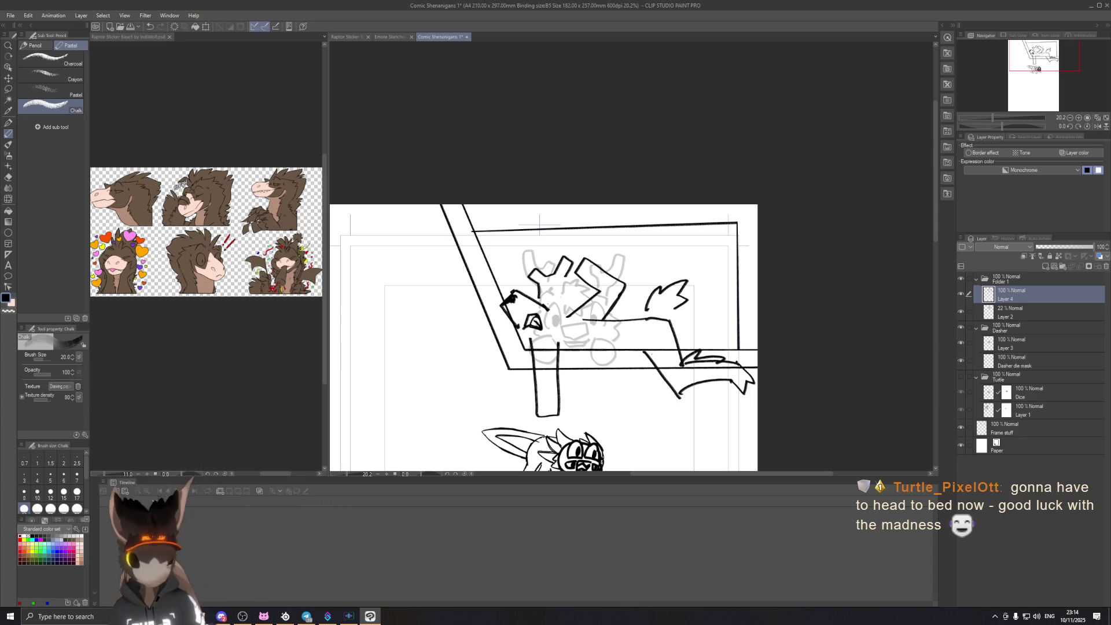
mouse_move(572, 319)
left_mouse_down()
mouse_move(575, 351)
mouse_move(582, 305)
left_mouse_up()
key("ctrl+z")
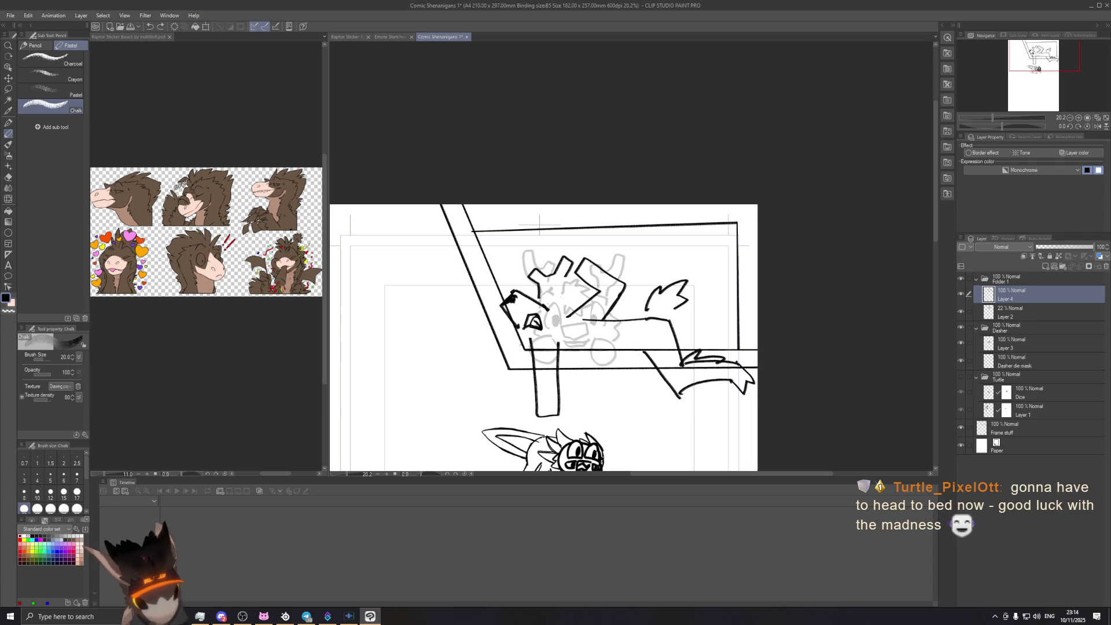
key("-")
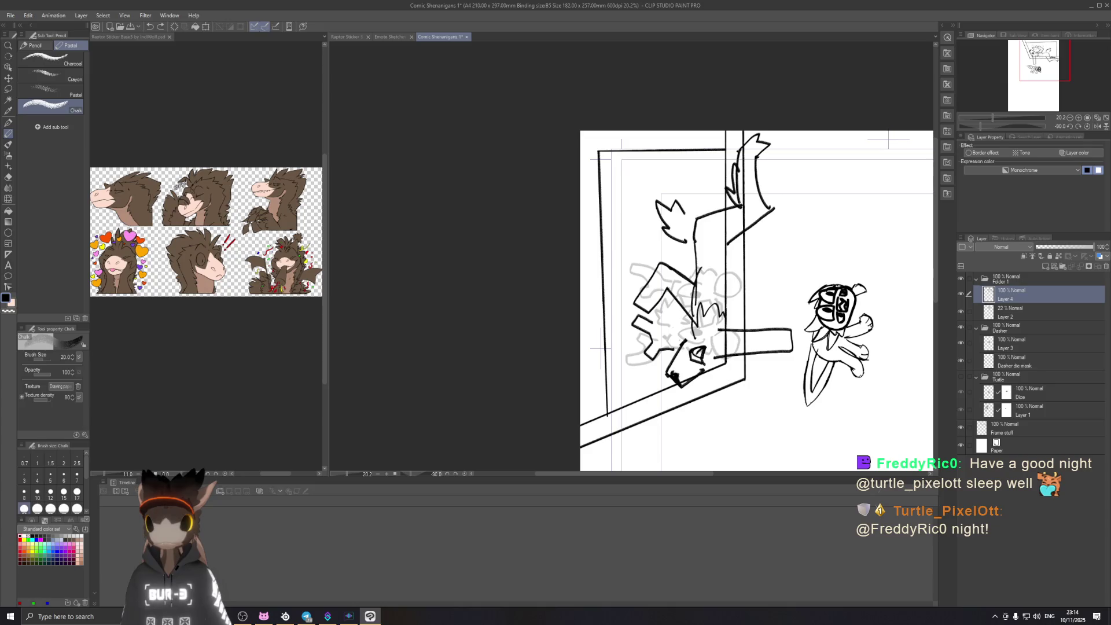
left_click_drag(694, 241, 701, 281)
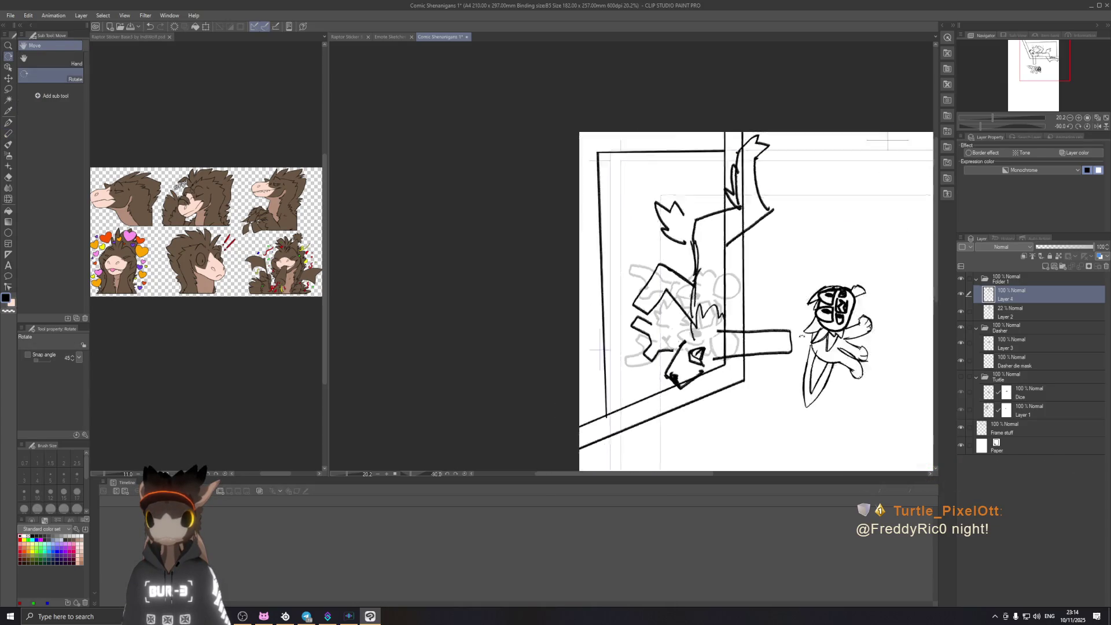
key("asciicircum")
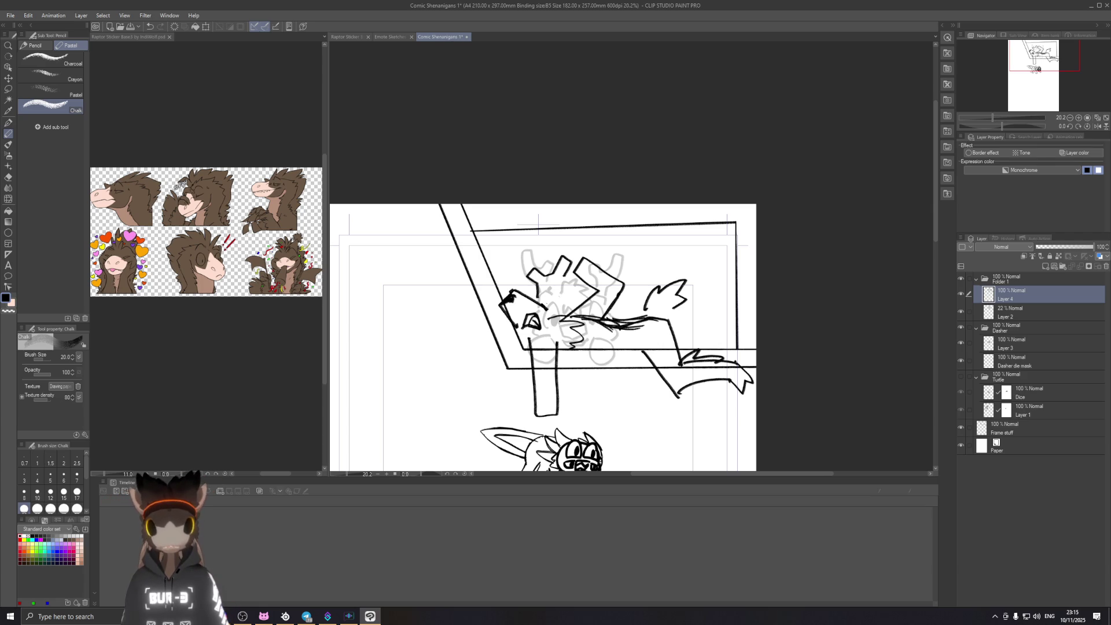
key("e")
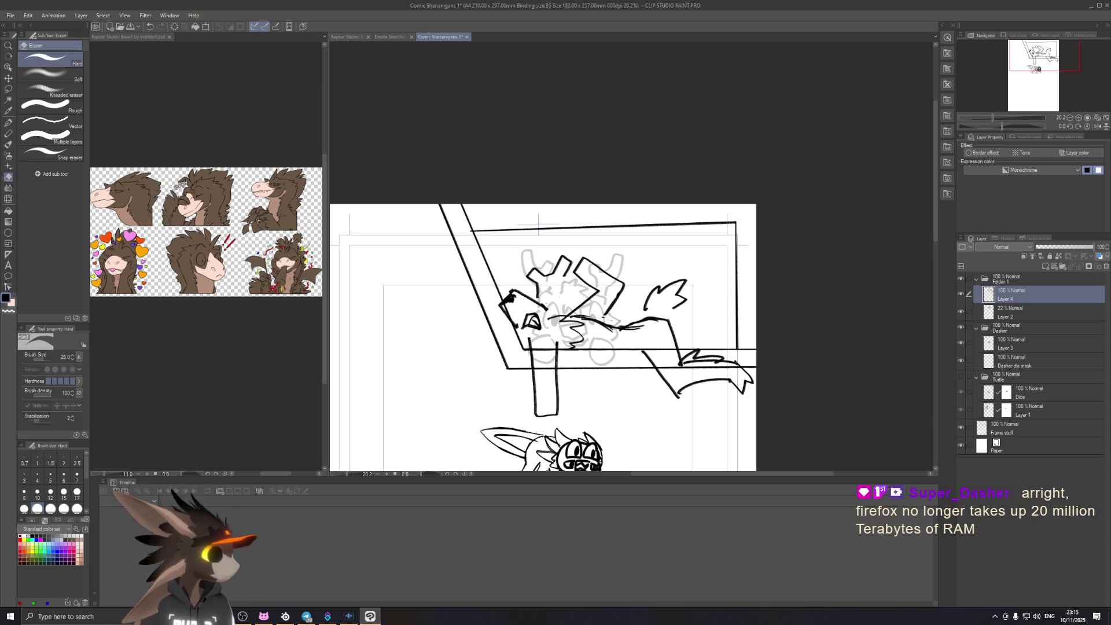
Step: Pan, zoom and rotate the view to inspect the neck, then reselect the Chalk pencil
mouse_move(652, 326)
left_mouse_down()
mouse_move(683, 326)
mouse_move(624, 185)
left_mouse_up()
scroll(684, 327, "up", 2)
key("r")
key("e")
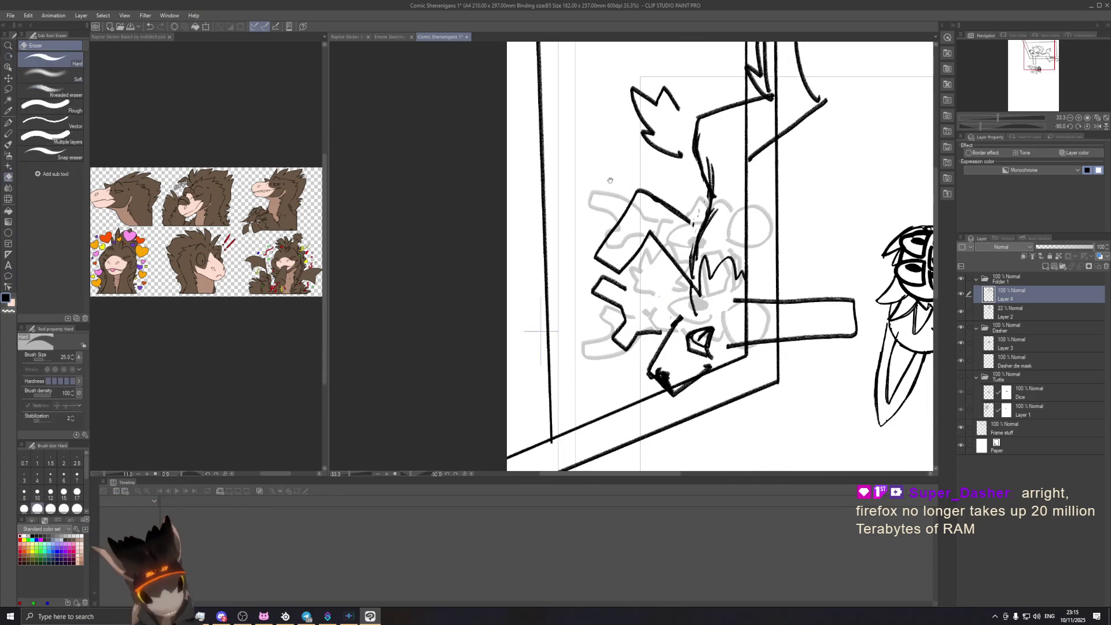
left_click_drag(541, 332, 527, 386)
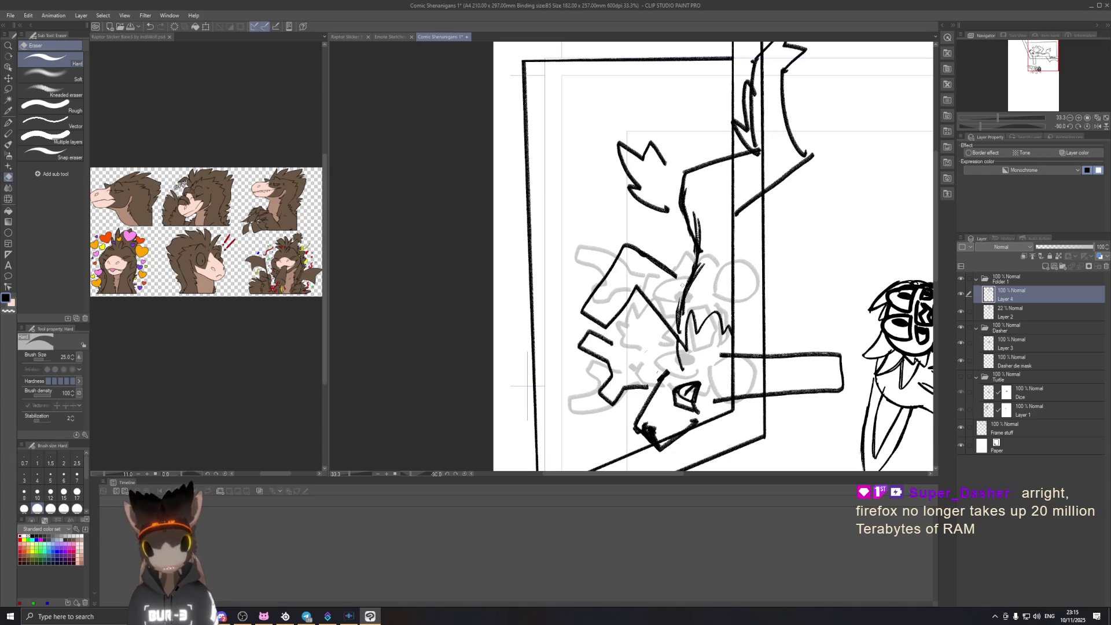
key("r")
mouse_move(527, 386)
left_mouse_down()
mouse_move(735, 126)
mouse_move(639, 122)
left_mouse_up()
key("e")
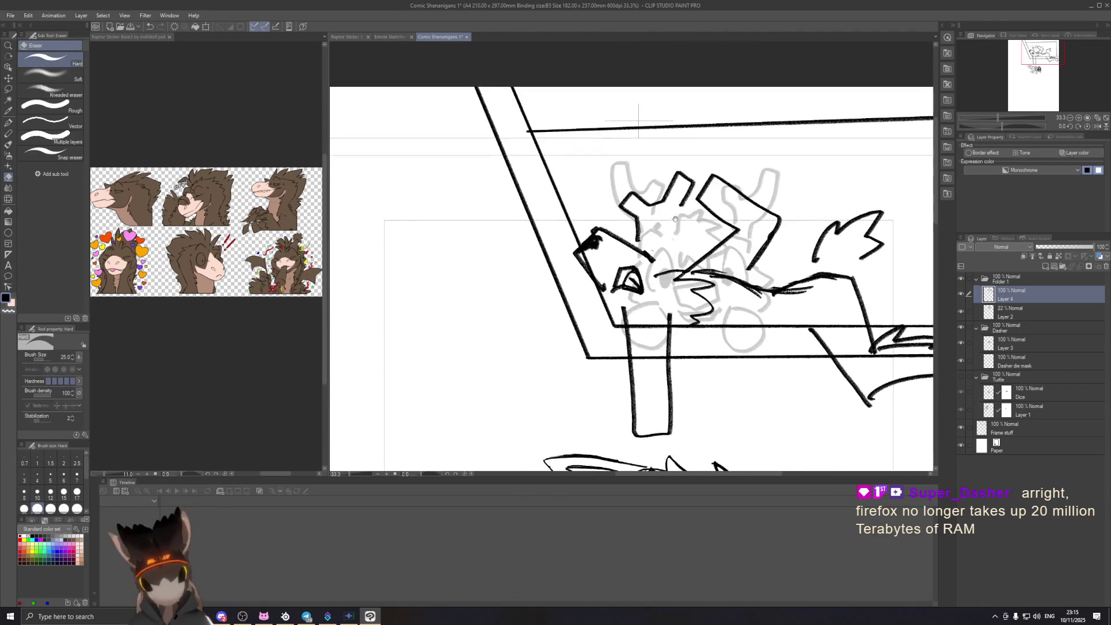
scroll(748, 266, "down", 1)
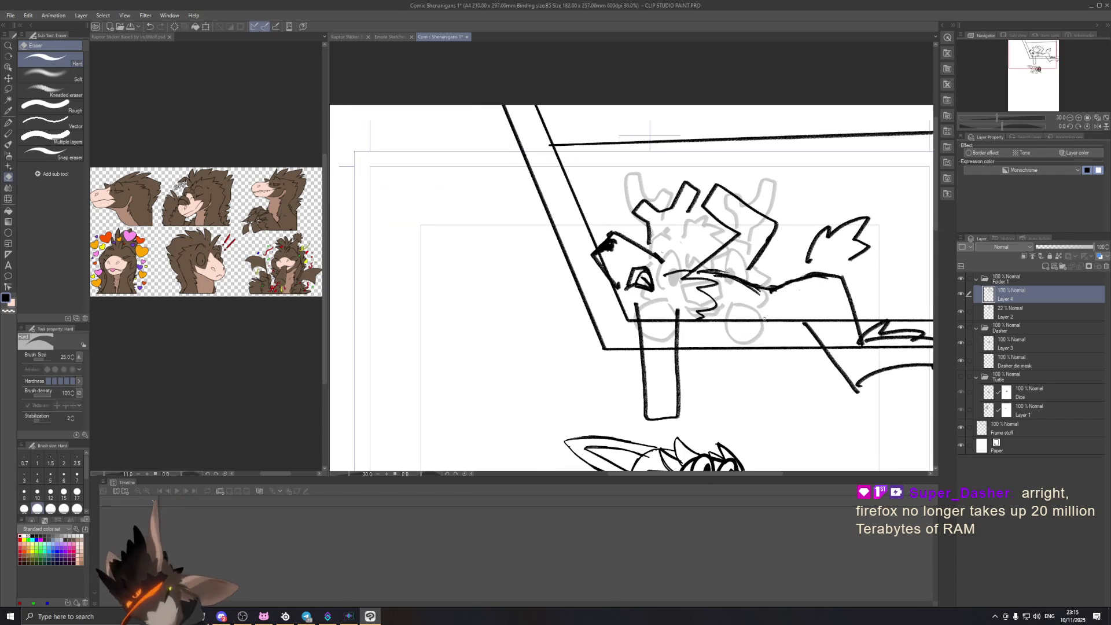
left_click_drag(880, 249, 843, 264)
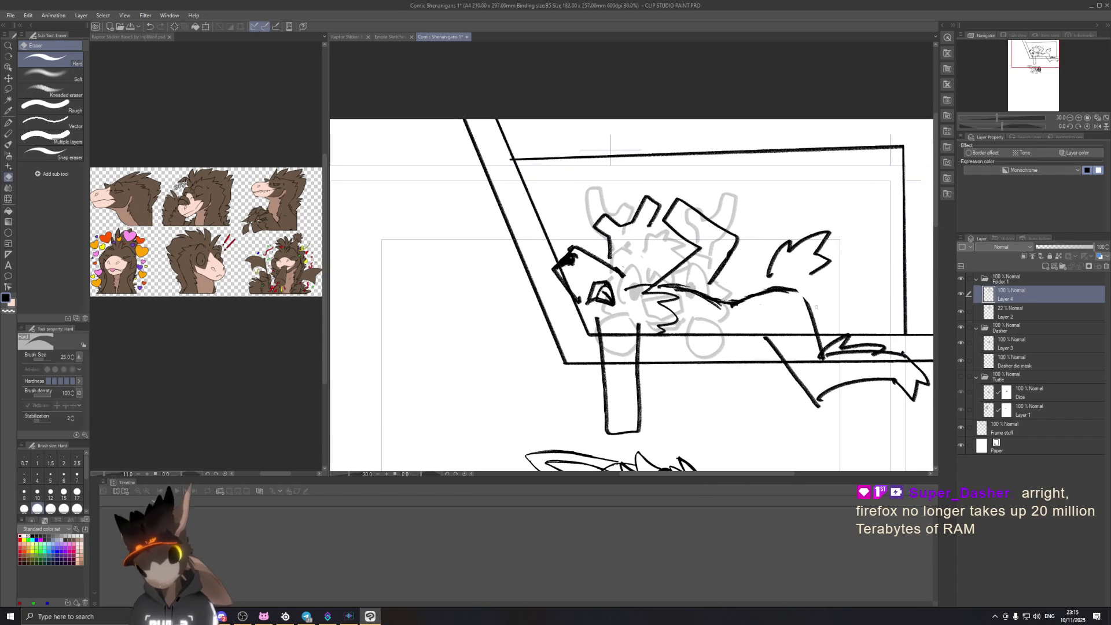
left_click(8, 122)
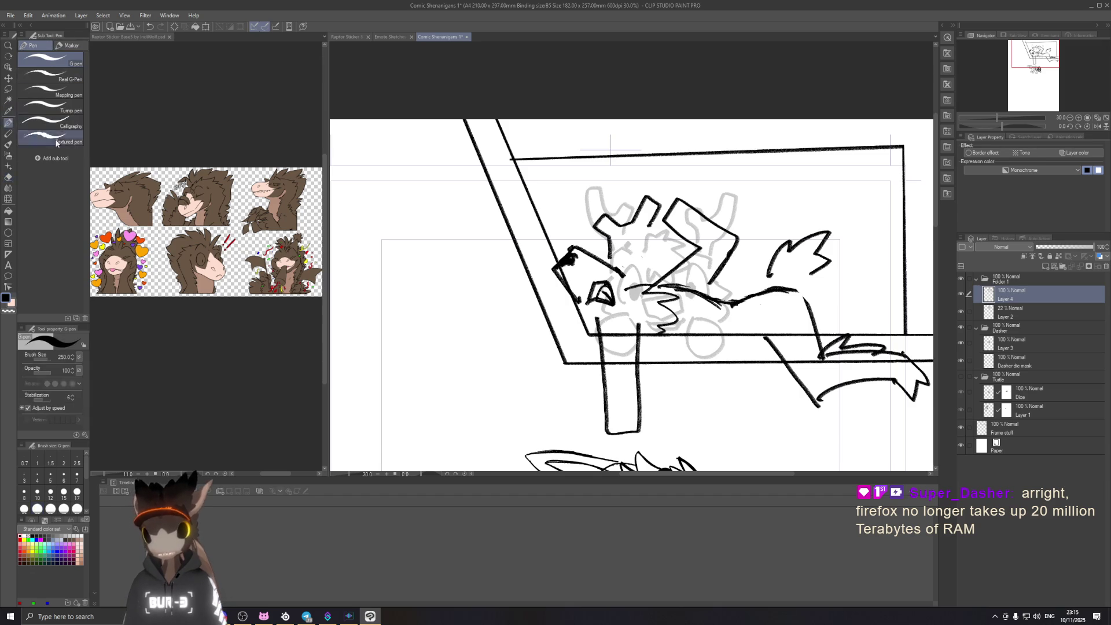
key("p")
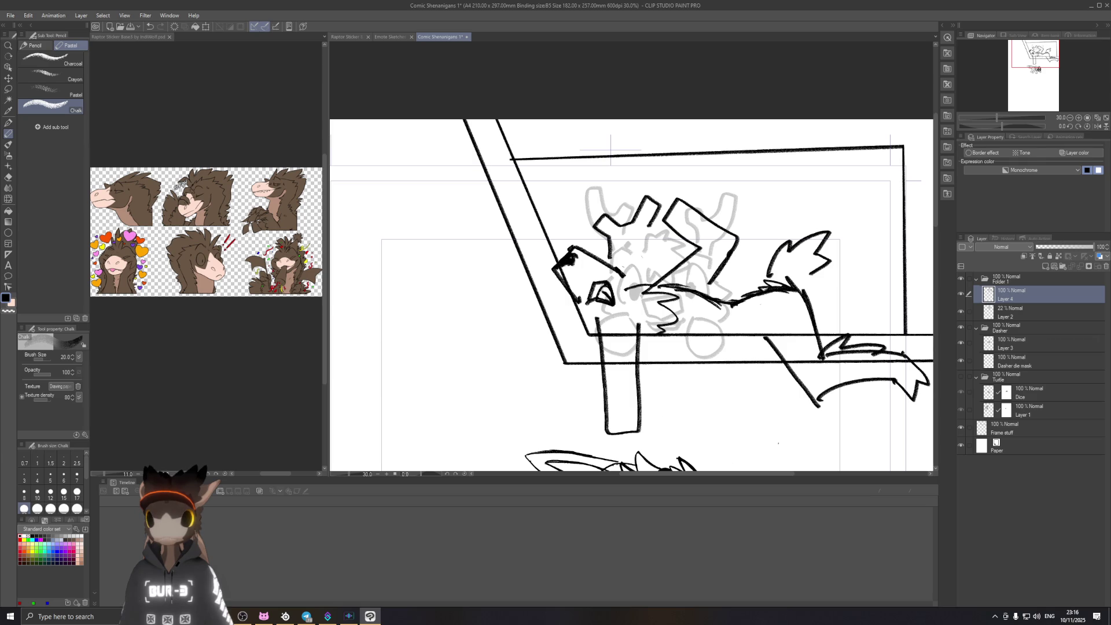
Step: Turn the view to -90° on the neck, undo the hatch strokes, and turn it upright
left_click_drag(631, 289, 671, 285)
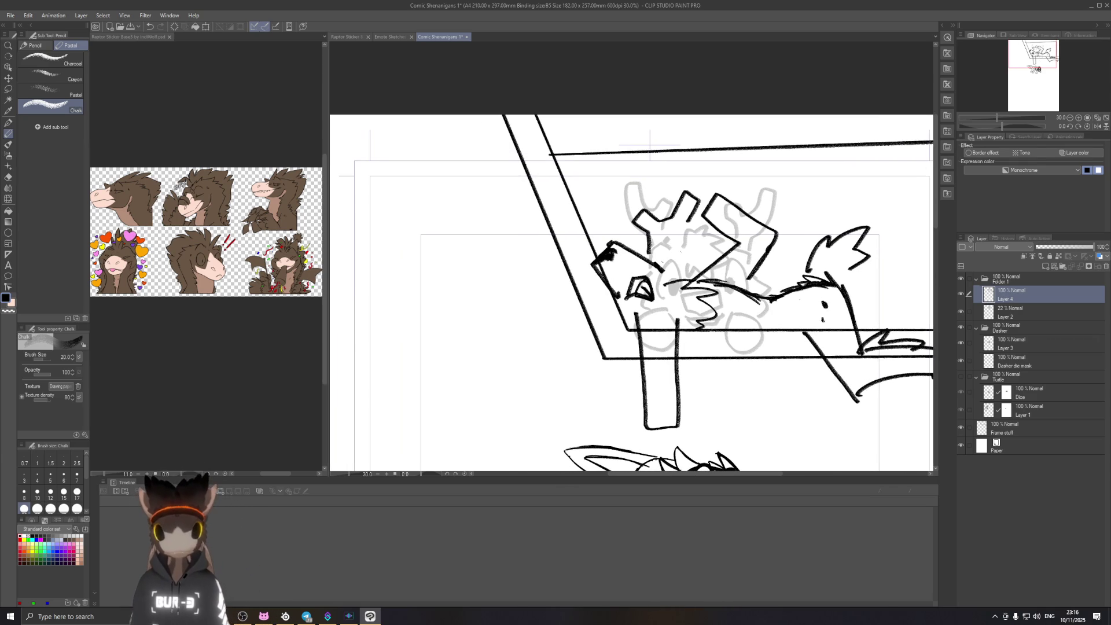
left_click_drag(688, 399, 737, 419)
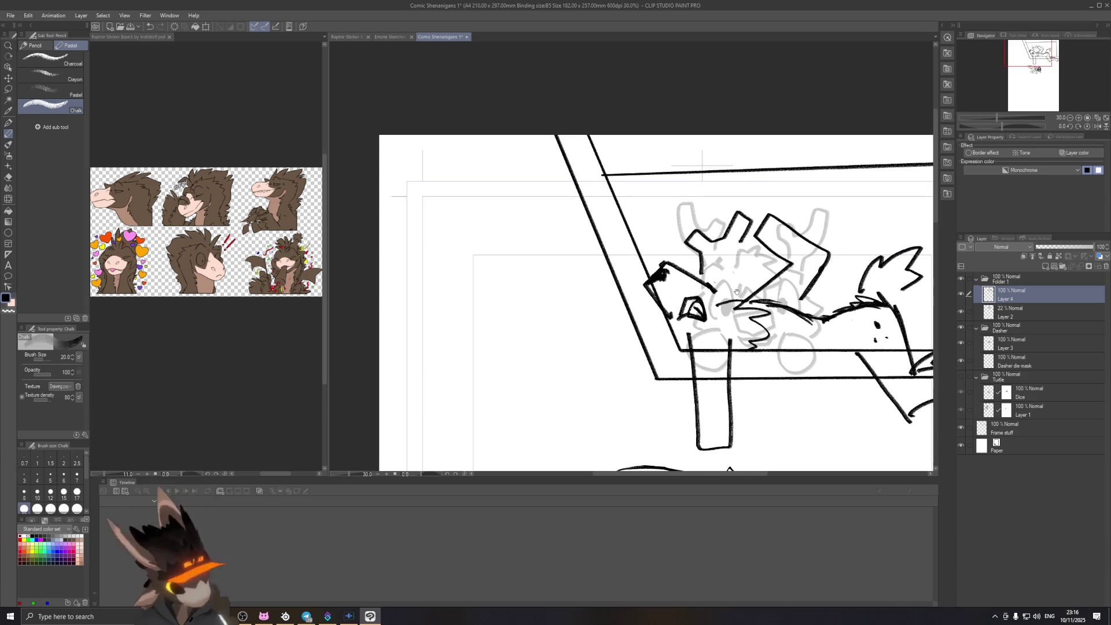
left_click_drag(752, 324, 723, 323)
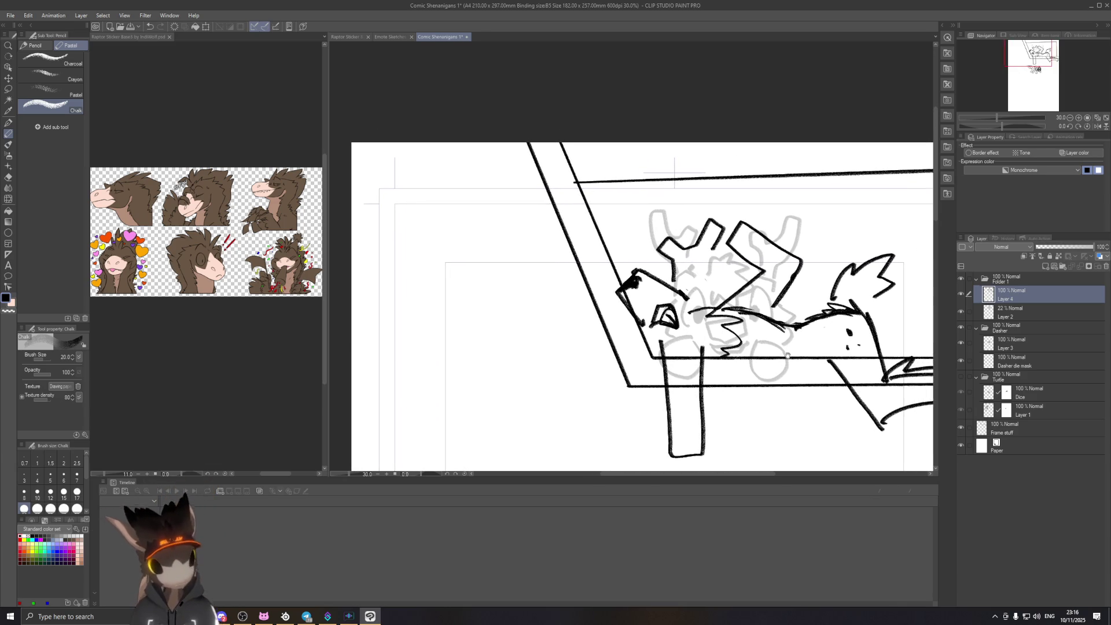
key("r")
mouse_move(799, 400)
left_mouse_down()
mouse_move(850, 238)
mouse_move(548, 213)
left_mouse_up()
key("p")
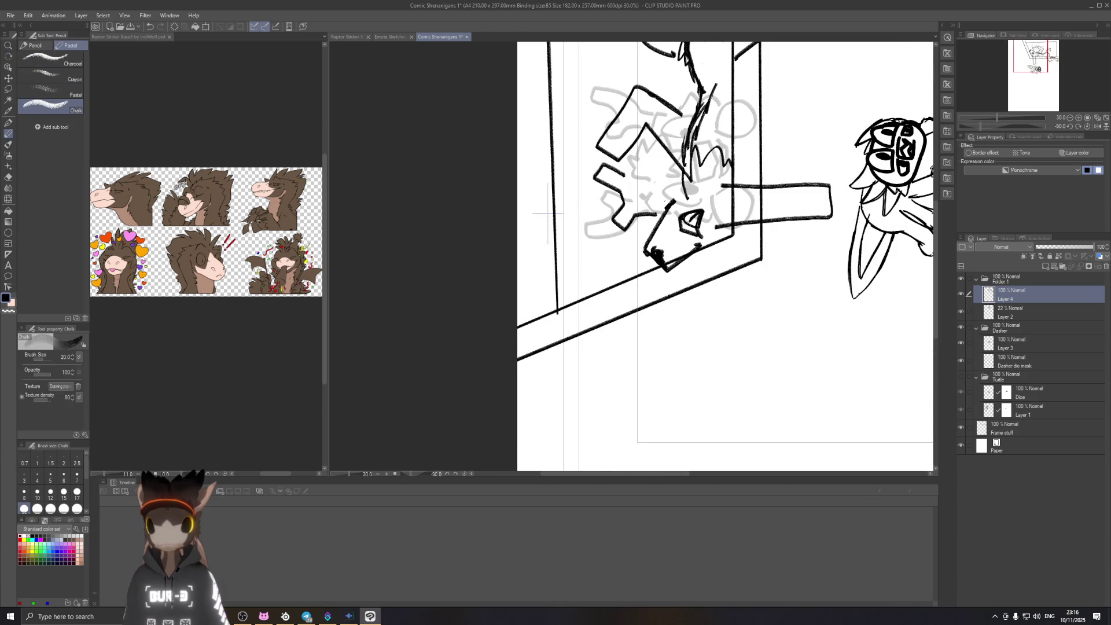
left_click_drag(548, 213, 529, 274)
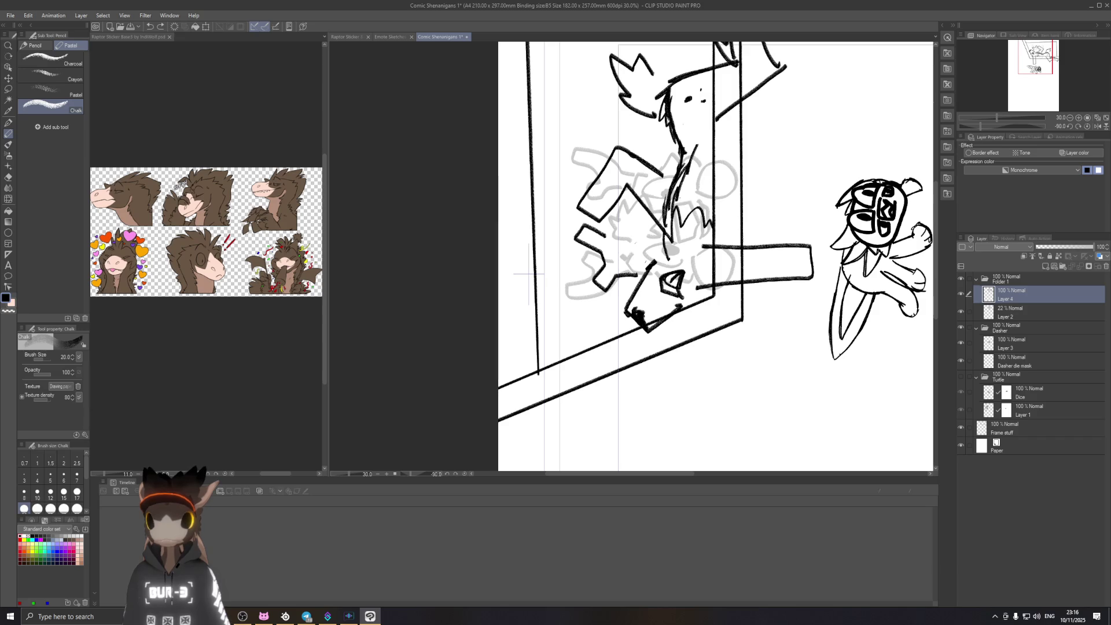
key("ctrl+z")
key("ctrl+z")
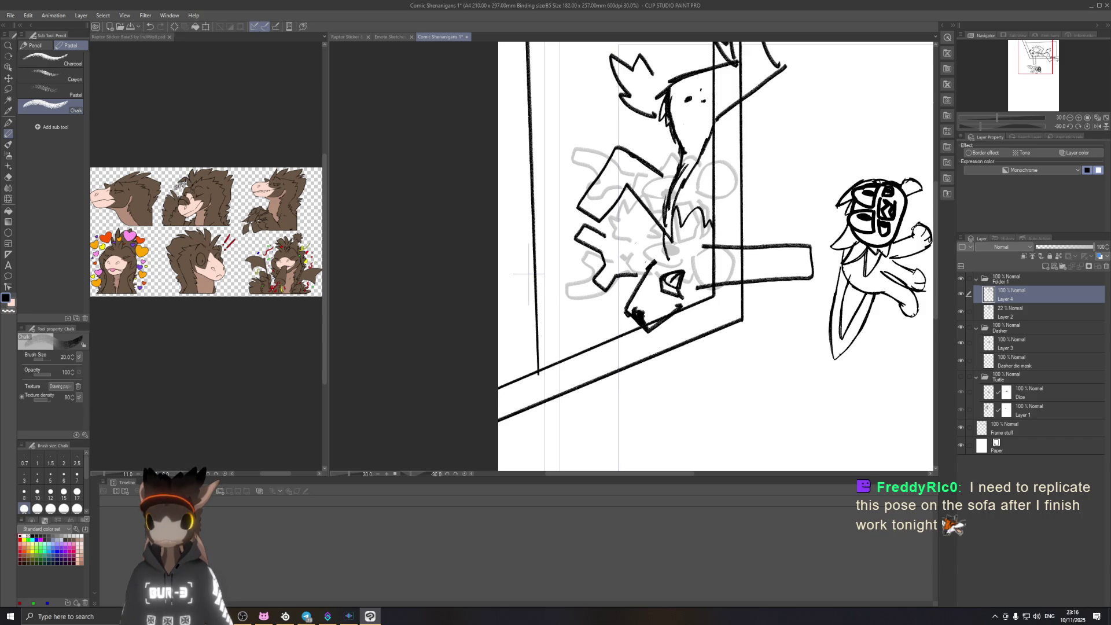
left_click_drag(528, 274, 816, 297)
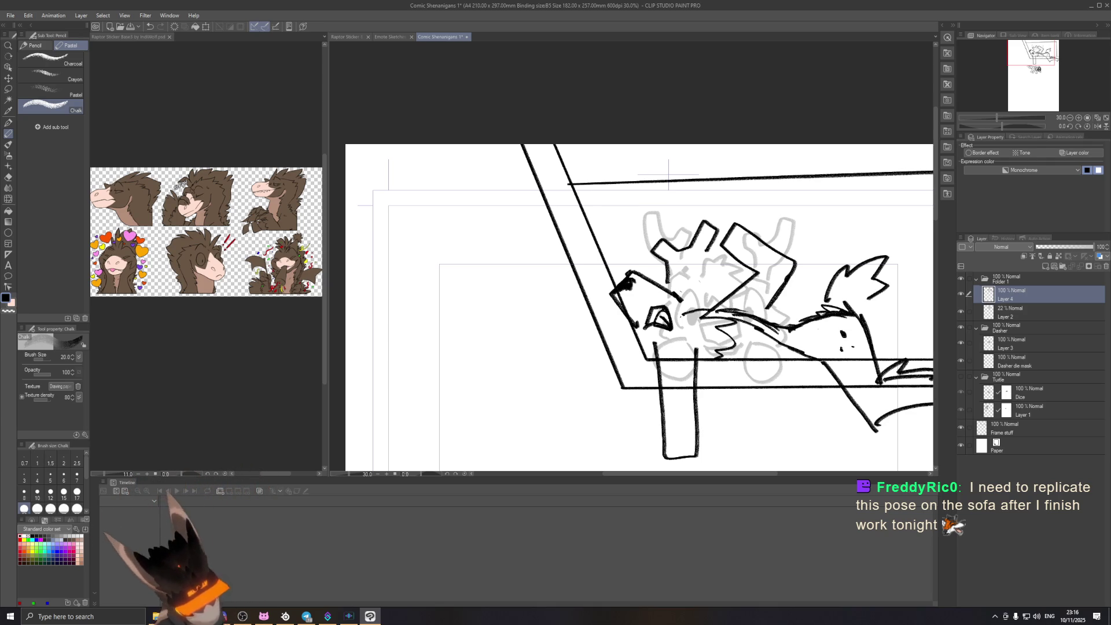
Step: Sketch an oval on the leg and a diagonal line by the frame edge, then bring up the deer reference
mouse_move(692, 345)
left_mouse_down()
mouse_move(649, 371)
mouse_move(624, 411)
left_mouse_up()
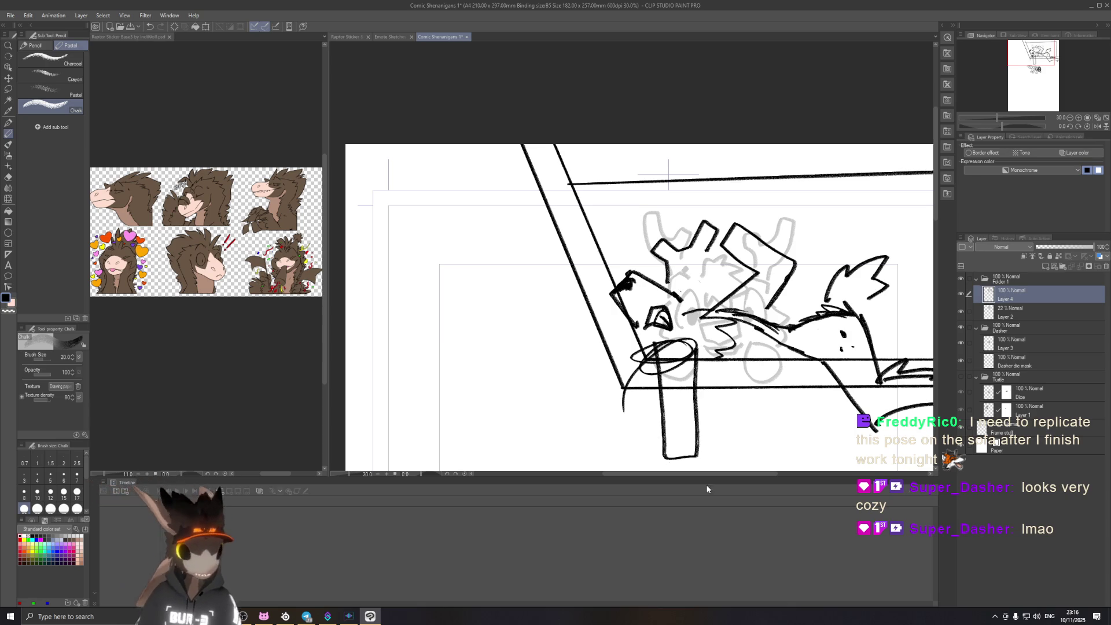
left_click_drag(780, 327, 689, 308)
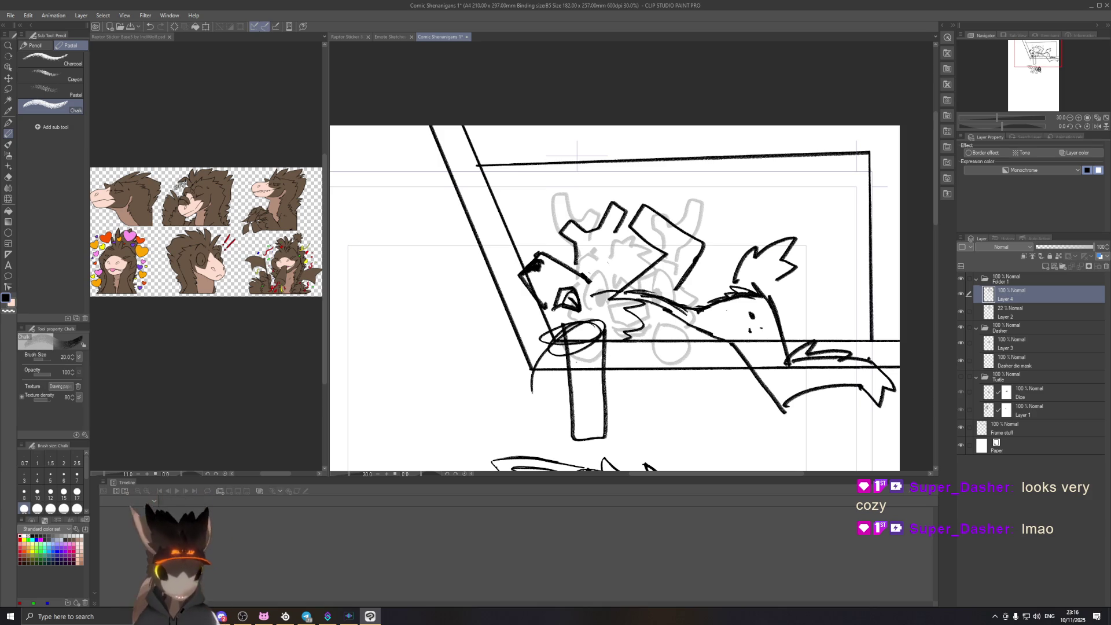
mouse_move(561, 378)
left_mouse_down()
mouse_move(556, 425)
mouse_move(604, 370)
left_mouse_up()
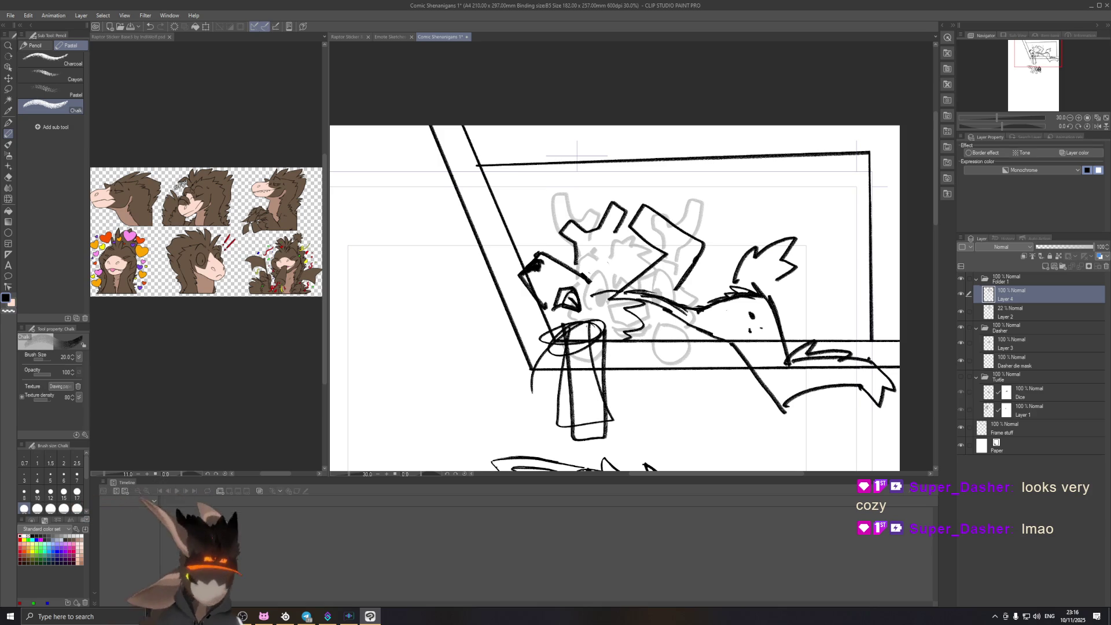
key("ctrl+z")
key("ctrl+z")
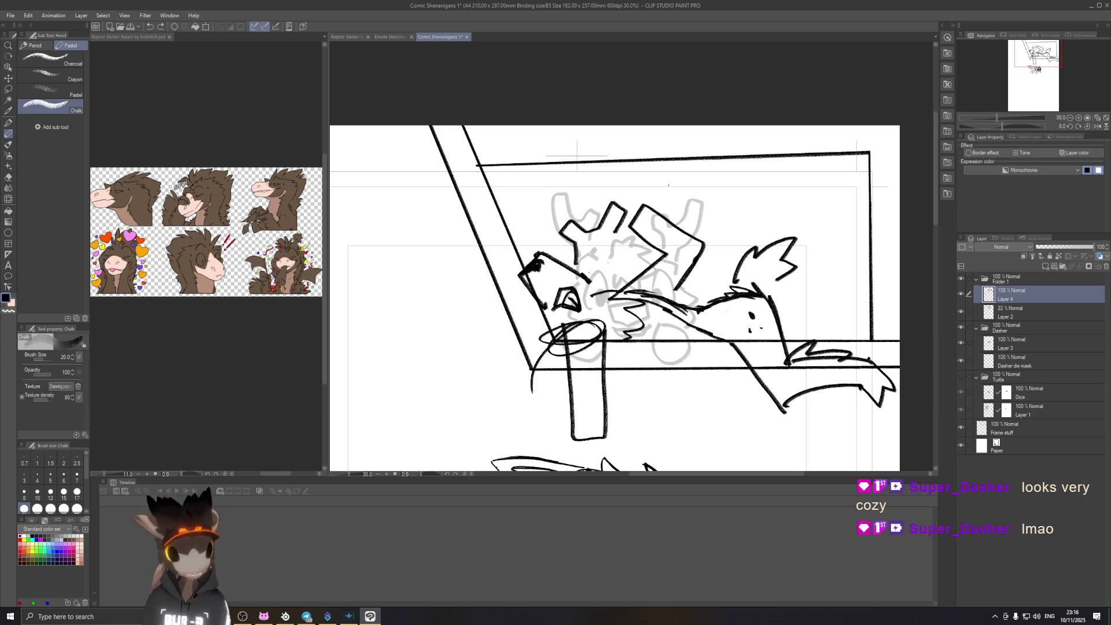
left_click_drag(550, 329, 484, 225)
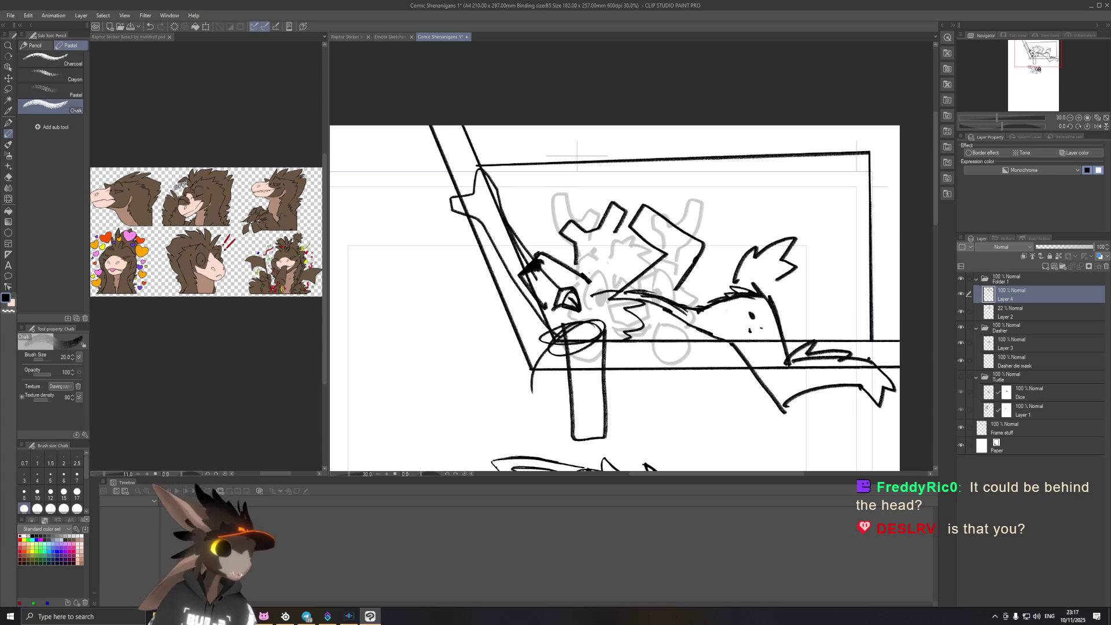
mouse_move(1110, 347)
left_mouse_down()
mouse_move(776, 345)
mouse_move(335, 54)
left_mouse_up()
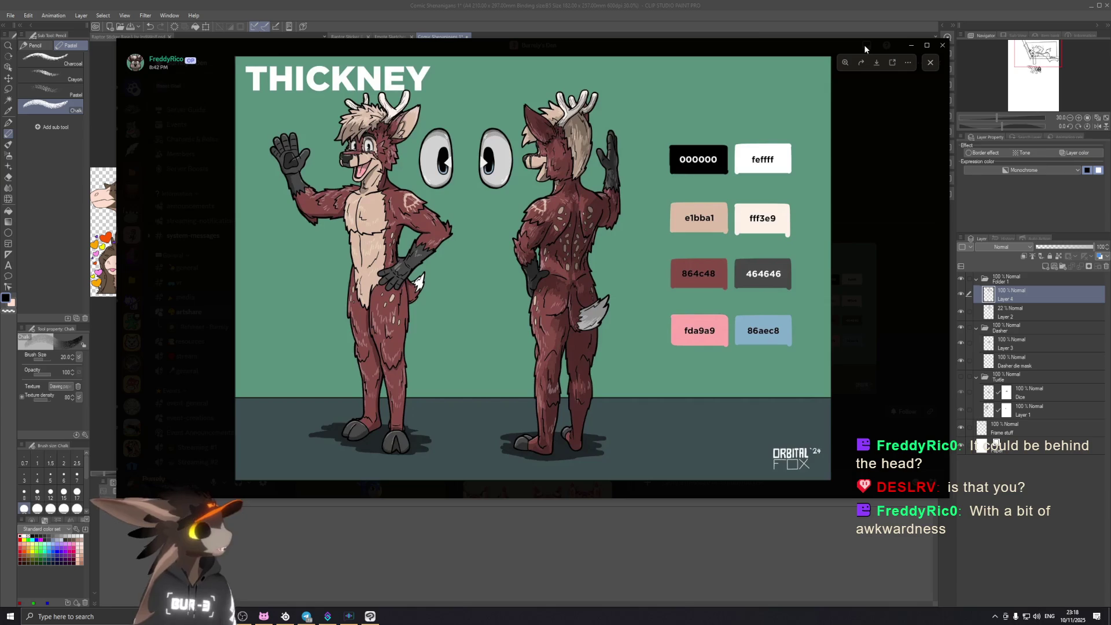
Step: Drag the THICKNEY reference viewer off the right edge of the screen
left_click_drag(727, 46, 1110, 110)
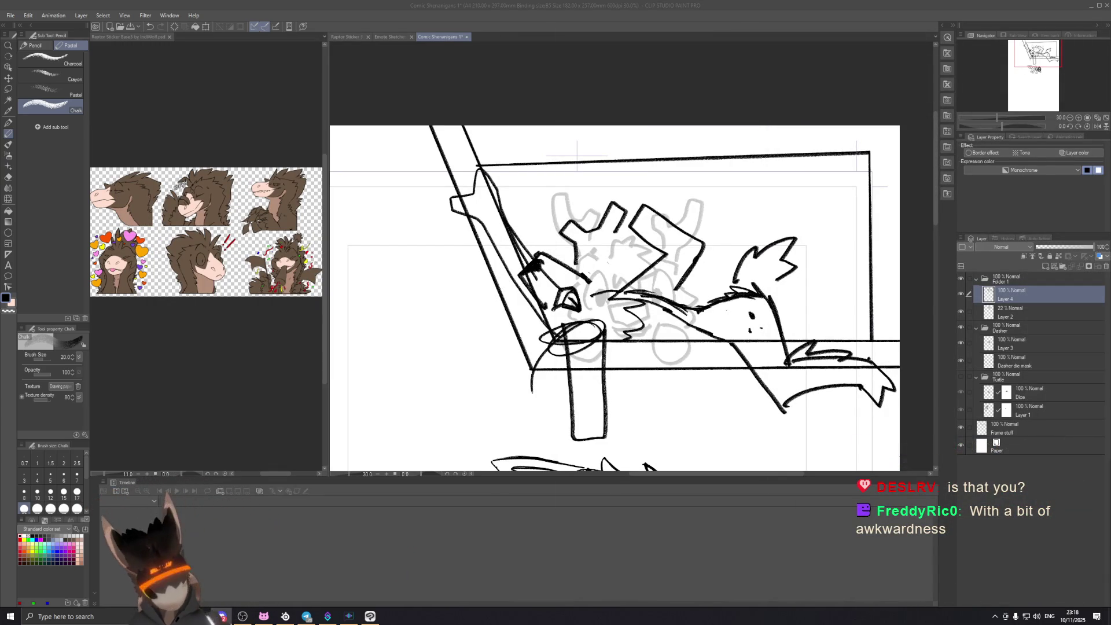
Step: Recentre the sketch and undo the extra diagonal lines, cup-top ellipse and left curve
left_click(709, 41)
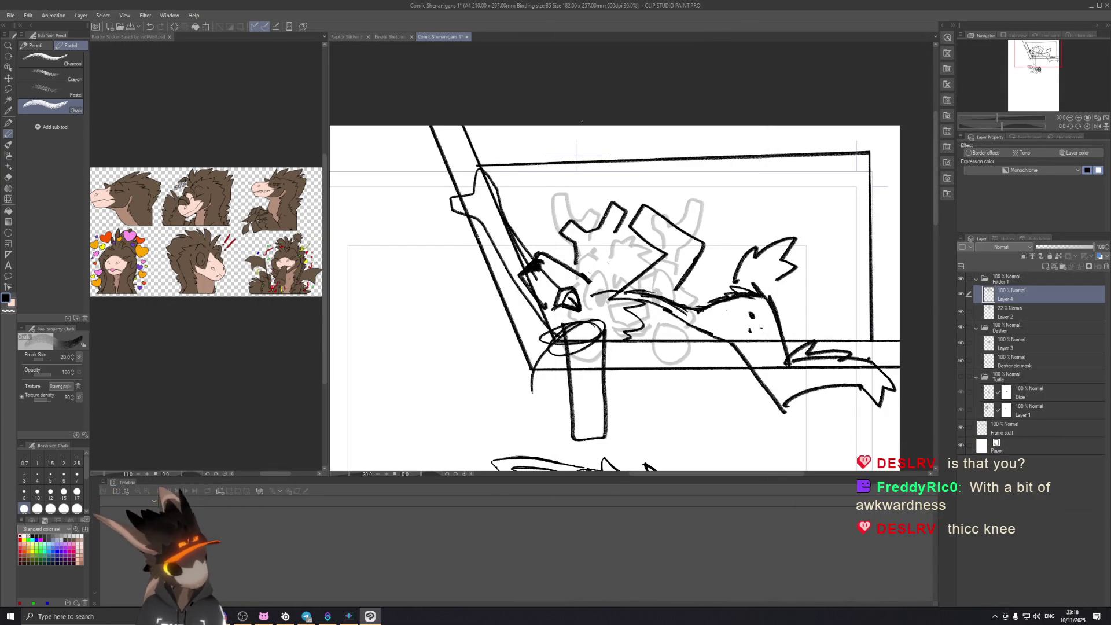
mouse_move(615, 193)
left_mouse_down()
mouse_move(575, 168)
mouse_move(557, 189)
mouse_move(535, 165)
left_mouse_up()
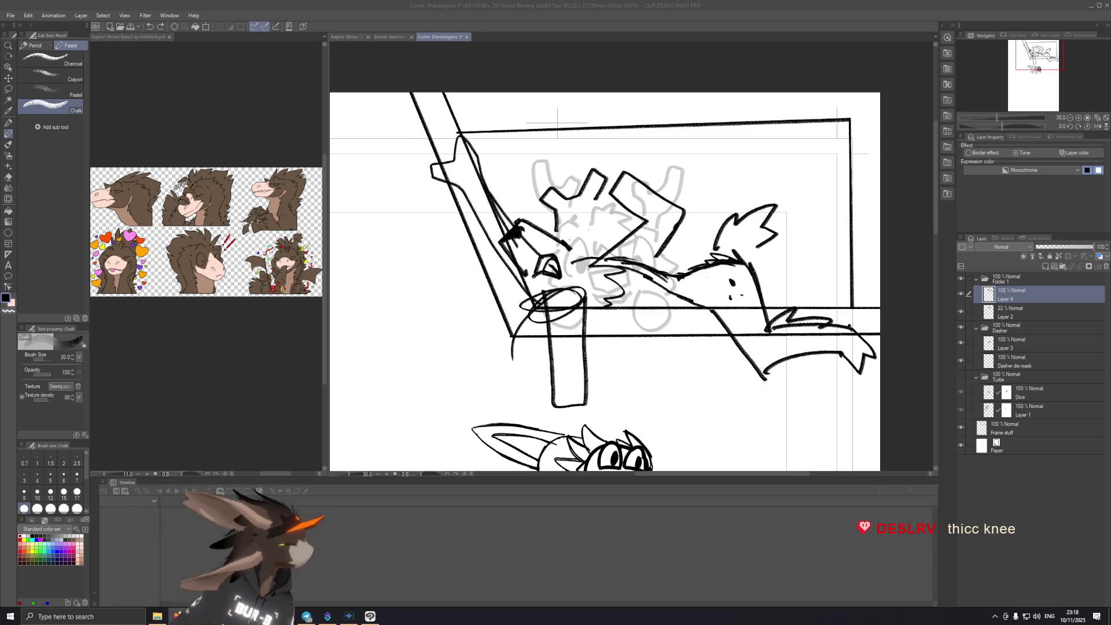
left_click(634, 5)
left_click_drag(630, 186, 646, 202)
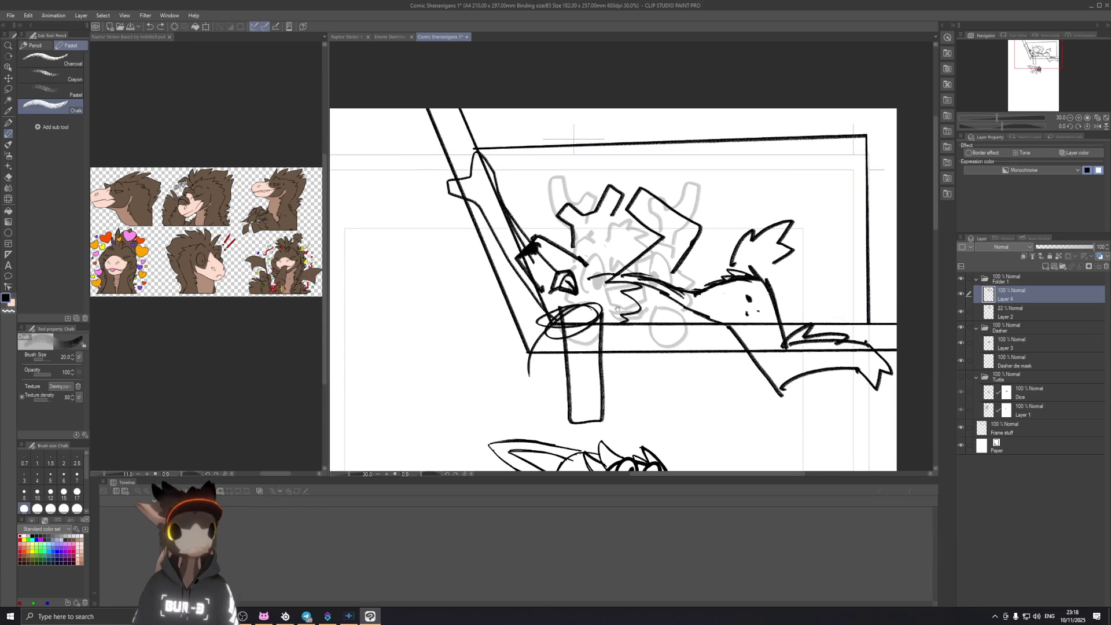
scroll(610, 349, "up", 1)
scroll(610, 348, "up", 1)
scroll(610, 349, "up", 1)
mouse_move(610, 348)
left_mouse_down()
mouse_move(629, 312)
mouse_move(612, 353)
left_mouse_up()
key("ctrl+z")
key("ctrl+z")
key("ctrl+z")
key("ctrl+y")
key("ctrl+z")
Step: Begin rotating the Layer 4 sketch slightly clockwise with Ctrl+T
scroll(417, 256, "down", 1)
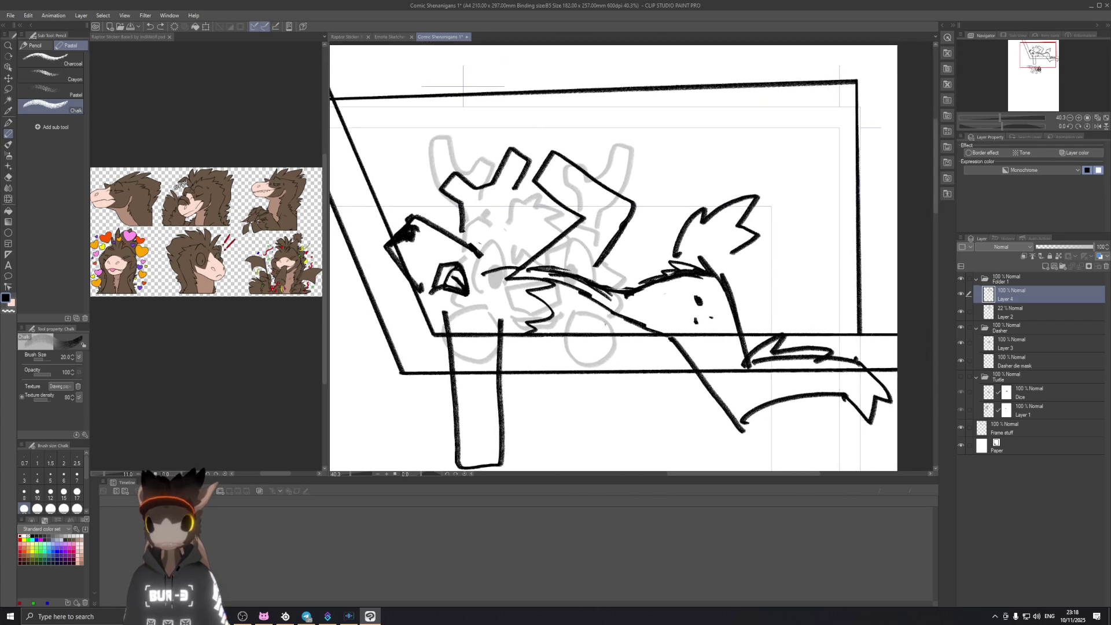
left_click_drag(417, 255, 462, 200)
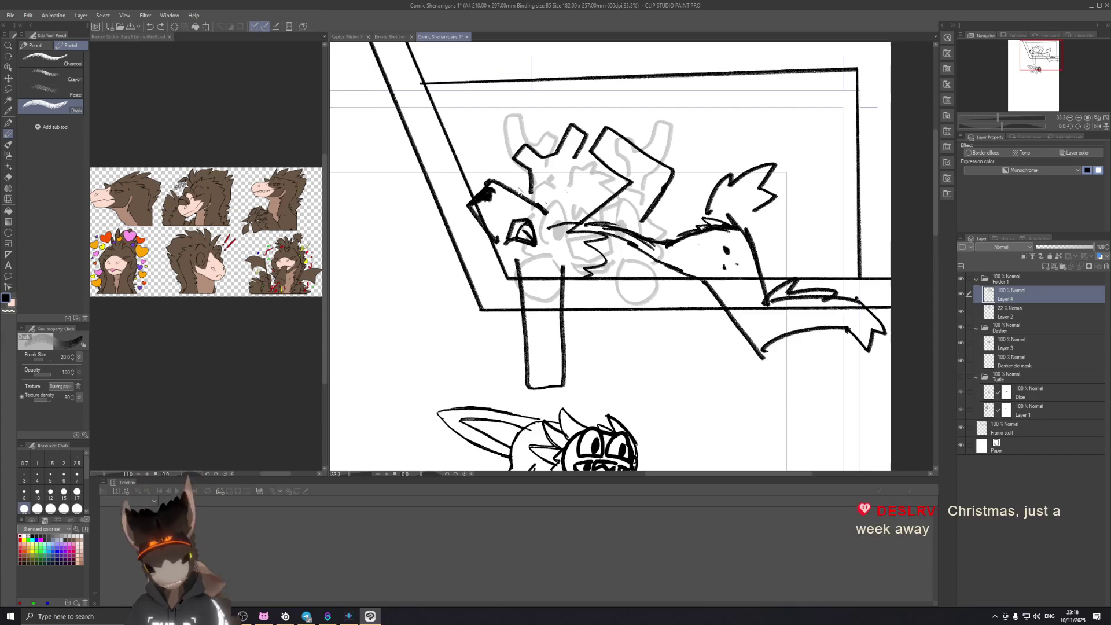
scroll(516, 184, "down", 1)
key("ctrl+t")
left_click_drag(770, 365, 761, 388)
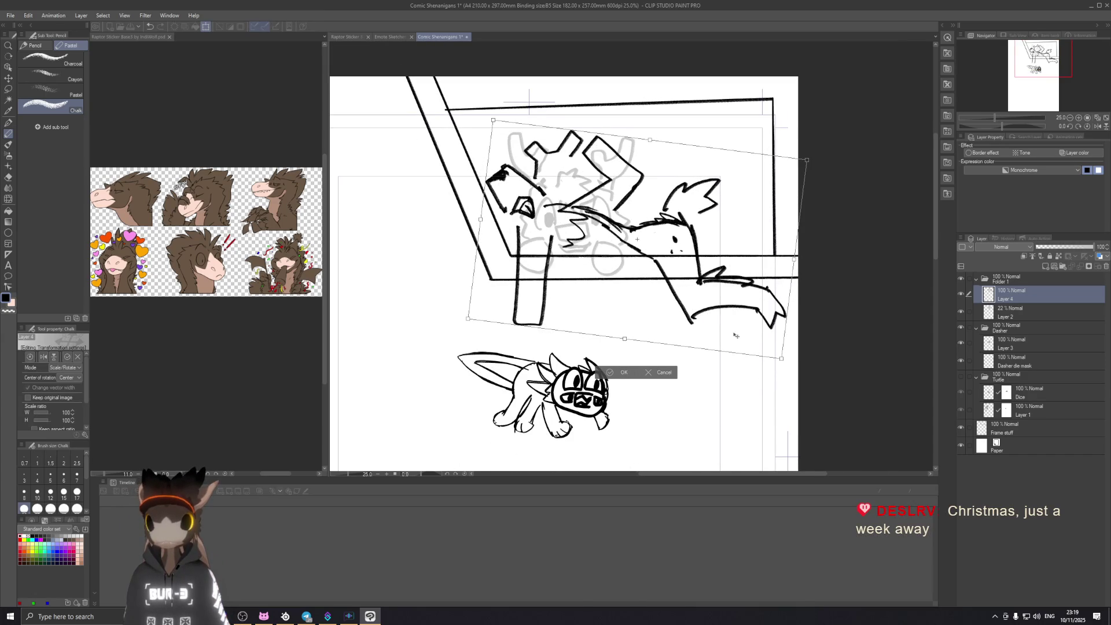
Step: Move the clockwise-tilted Layer 4 sketch left and up, then apply the transform
left_click_drag(738, 338, 721, 329)
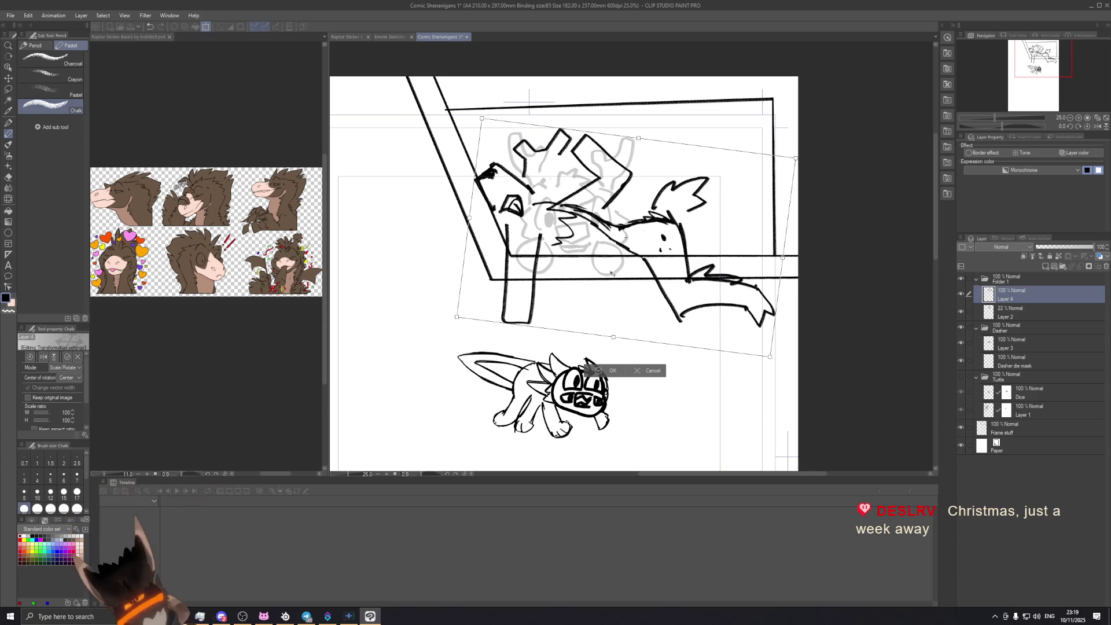
left_click_drag(610, 273, 607, 264)
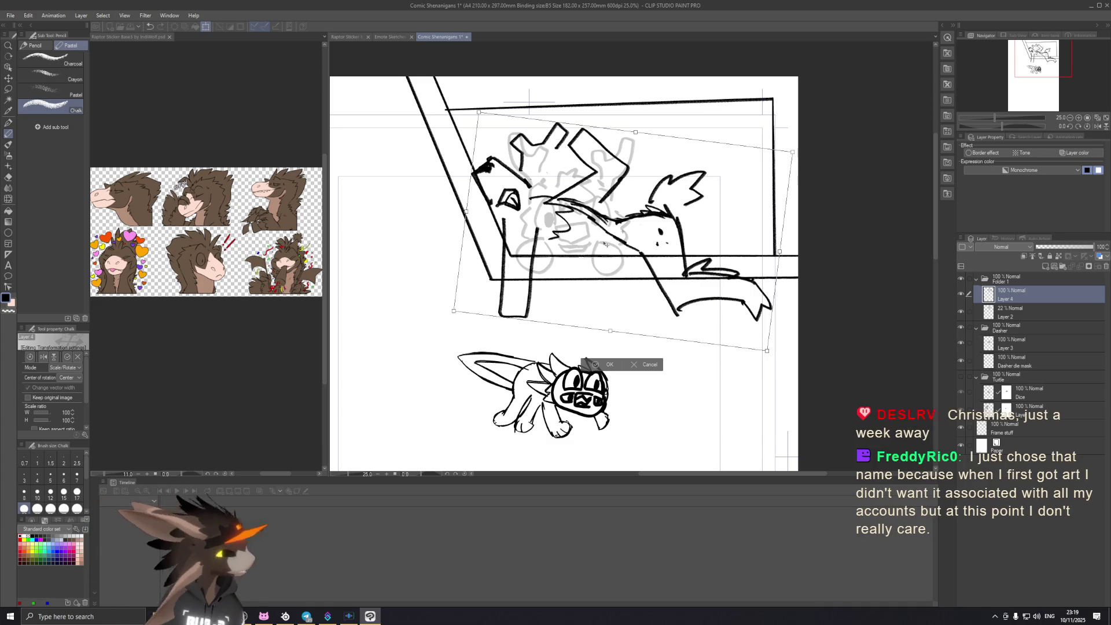
key("Return")
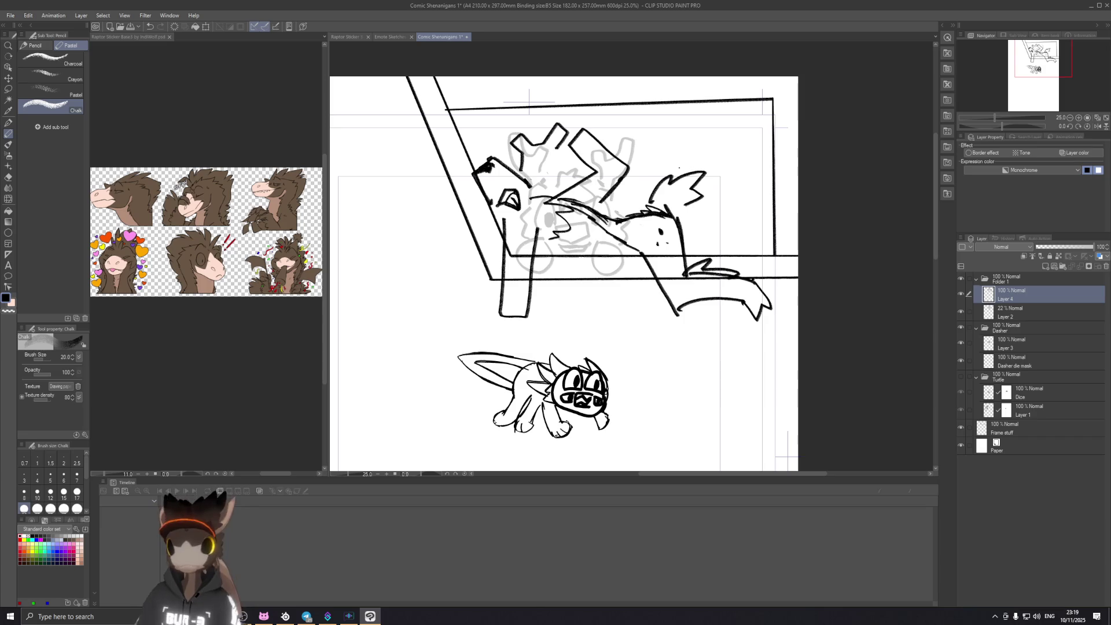
left_click_drag(552, 52, 571, 45)
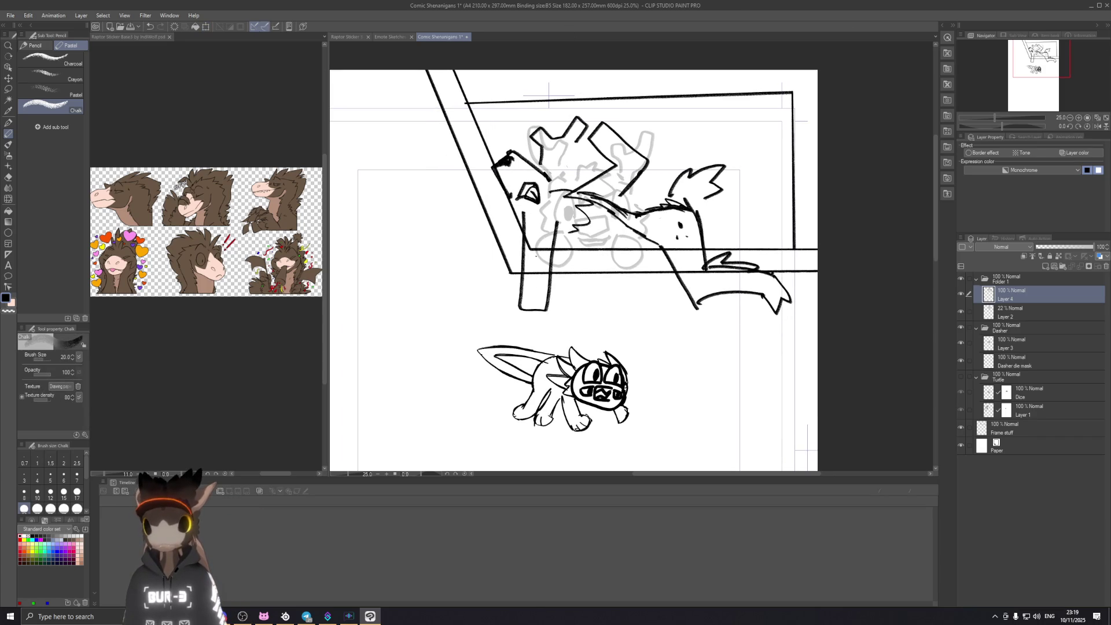
Step: Lasso the vertical table leg, move it lower, apply the transform and deselect
key("m")
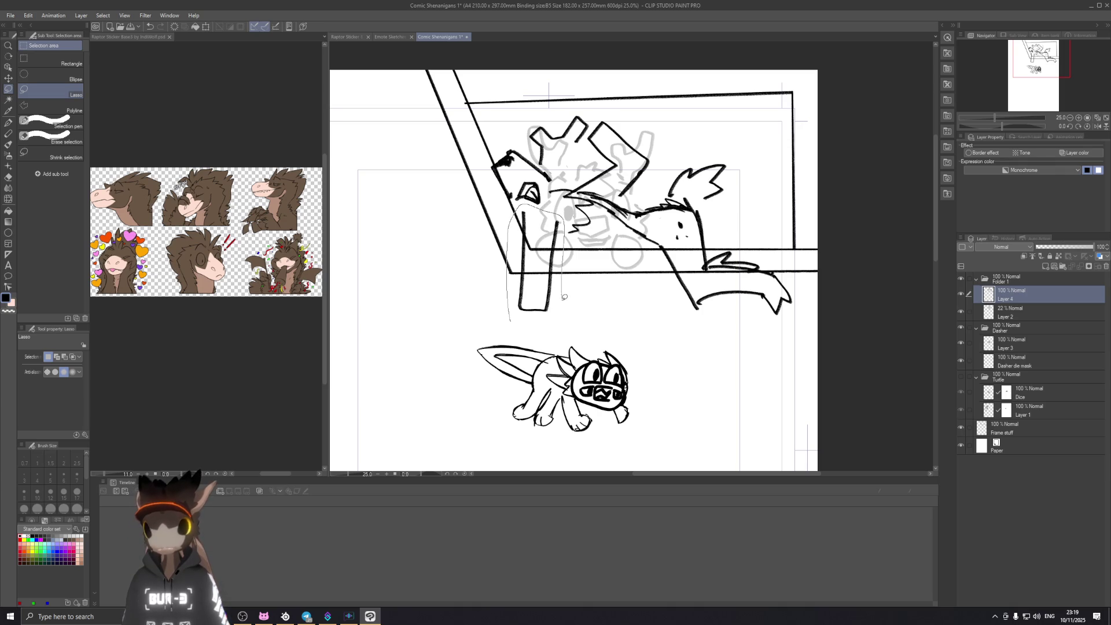
key("ctrl+t")
left_click_drag(539, 280, 540, 305)
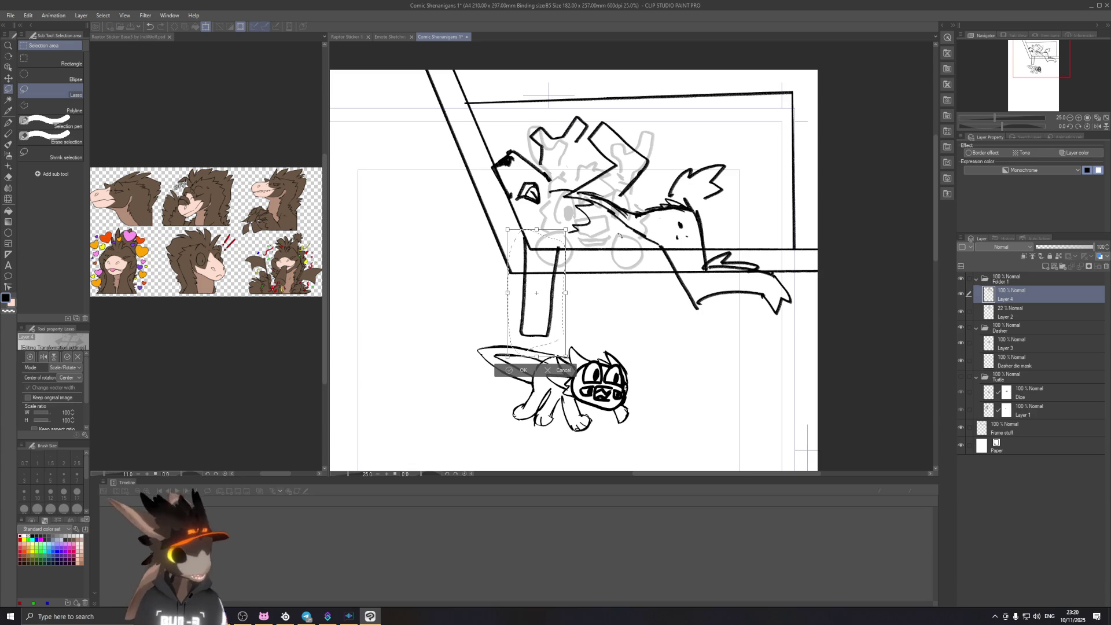
key("Return")
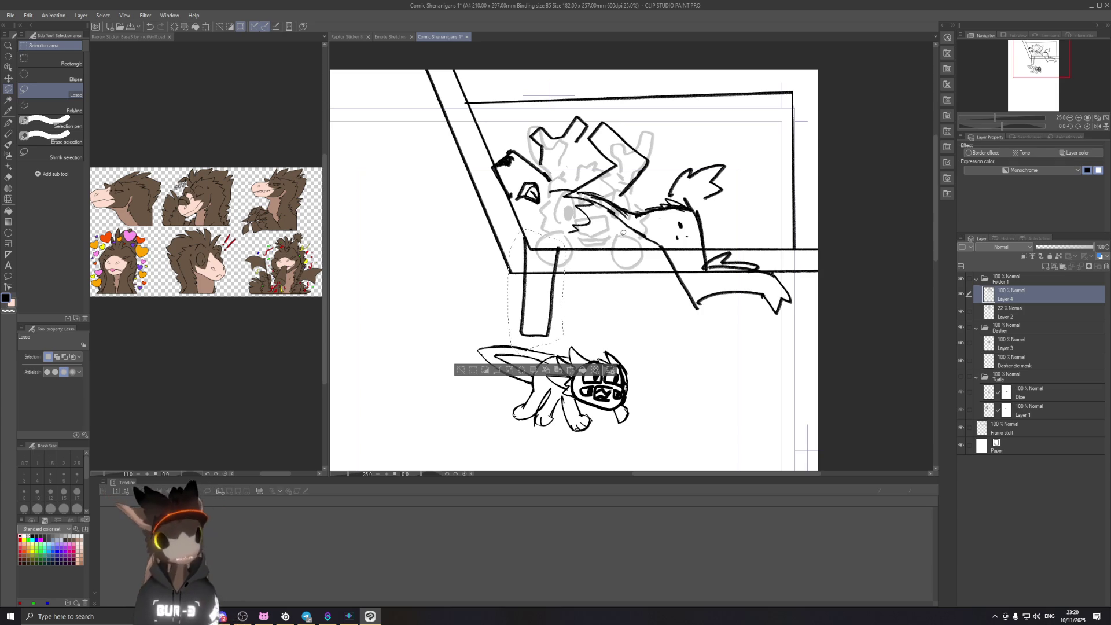
key("ctrl+d")
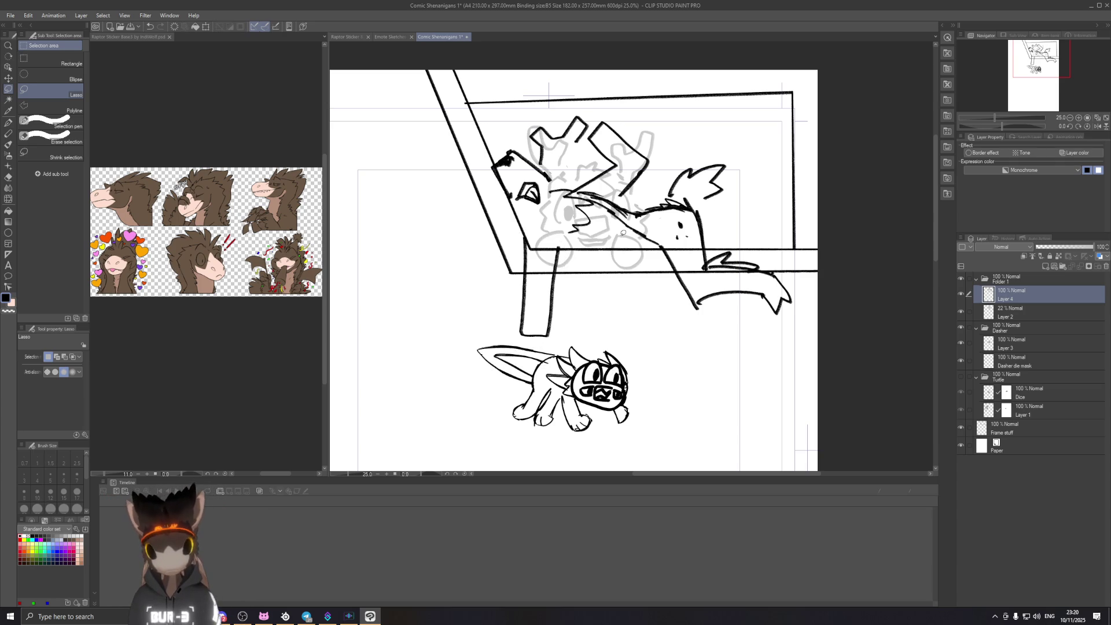
left_click(8, 133)
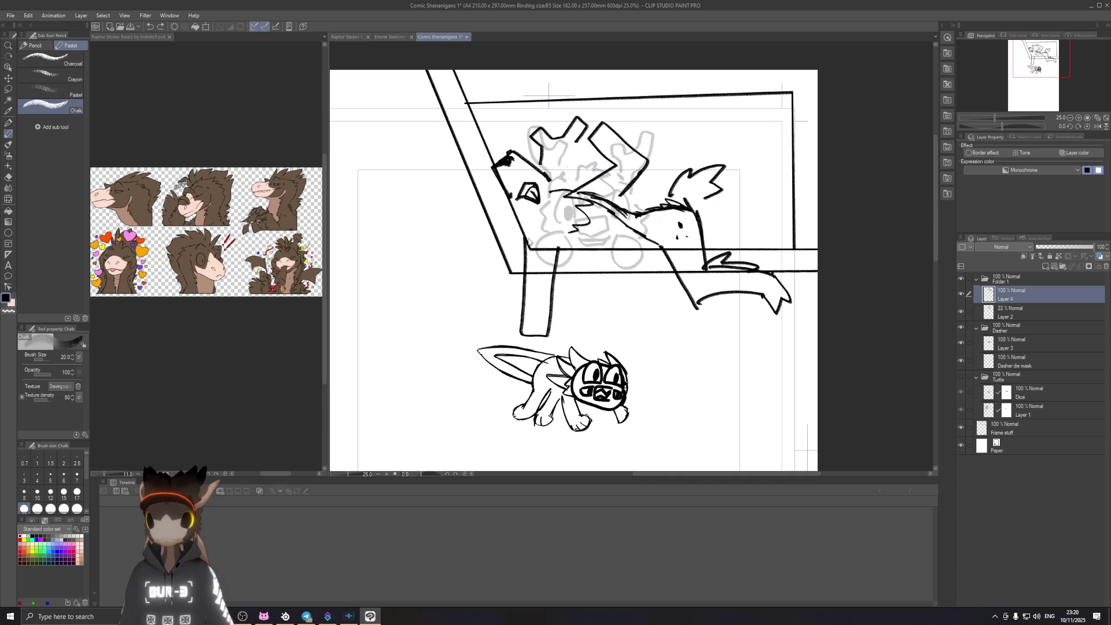
Step: Redraw the table leg's right edge, undoing and retrying the stroke at different angles
left_click_drag(528, 253, 531, 306)
key("ctrl+z")
left_click_drag(530, 241, 529, 305)
key("ctrl+z")
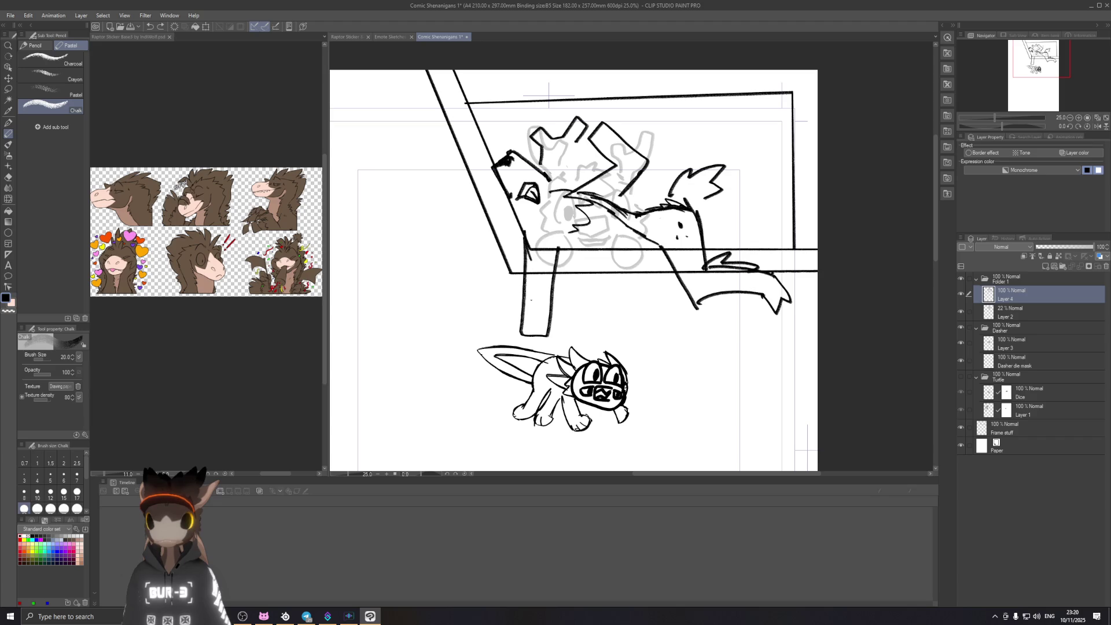
key("ctrl+z")
left_click_drag(562, 251, 544, 312)
key("ctrl+z")
left_click_drag(563, 250, 550, 333)
key("ctrl+z")
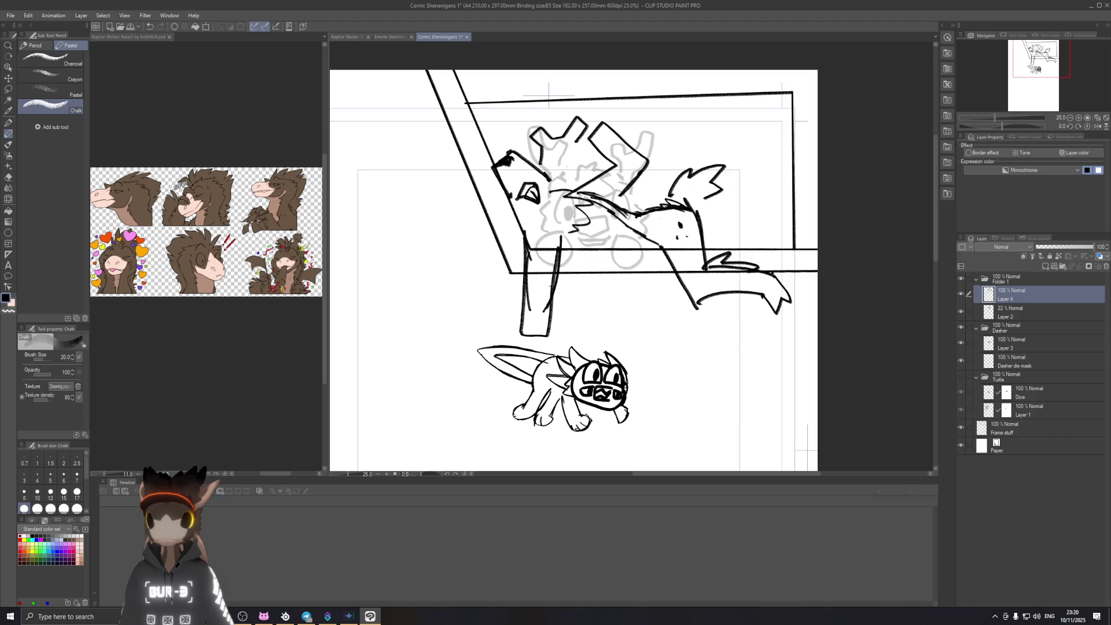
Step: Sketch the creature's front leg stretching down to the small cat, then zoom out
key("e")
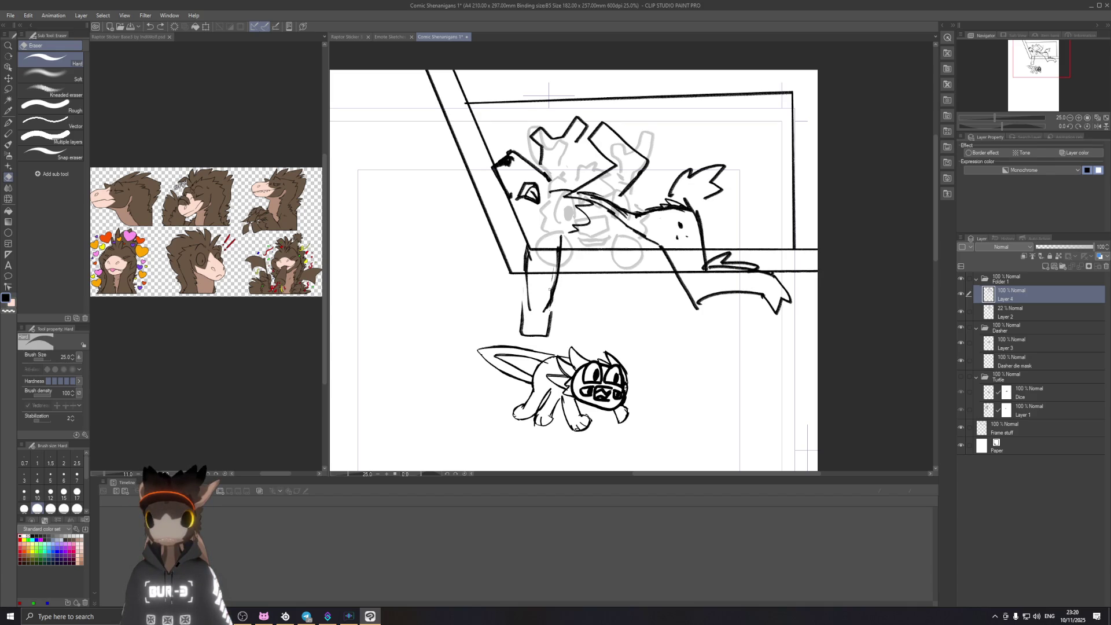
left_click_drag(599, 302, 615, 240)
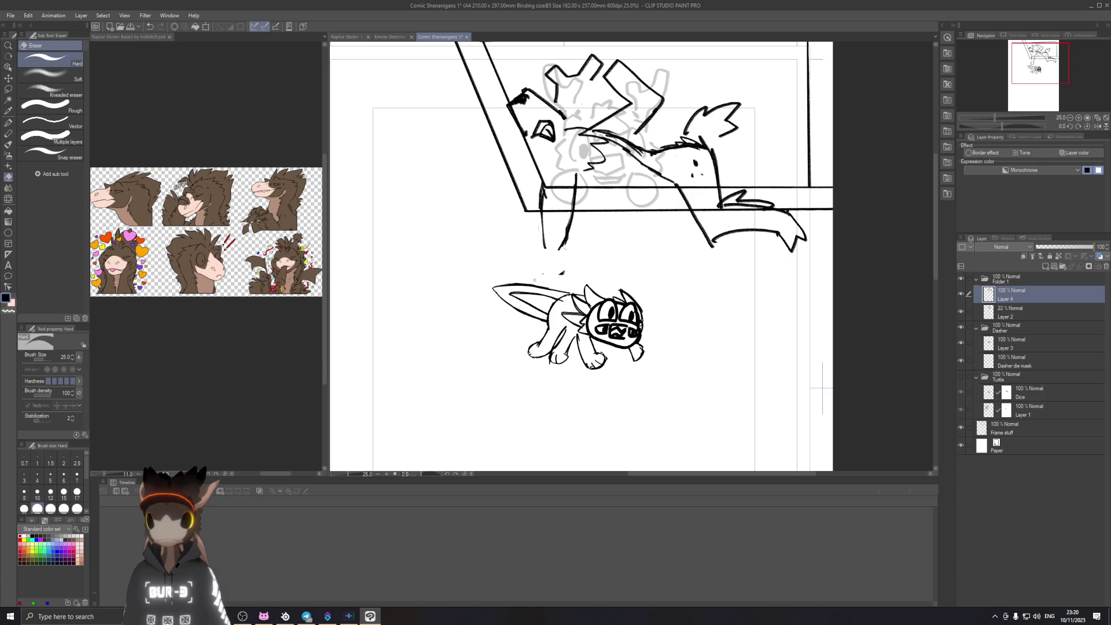
key("p")
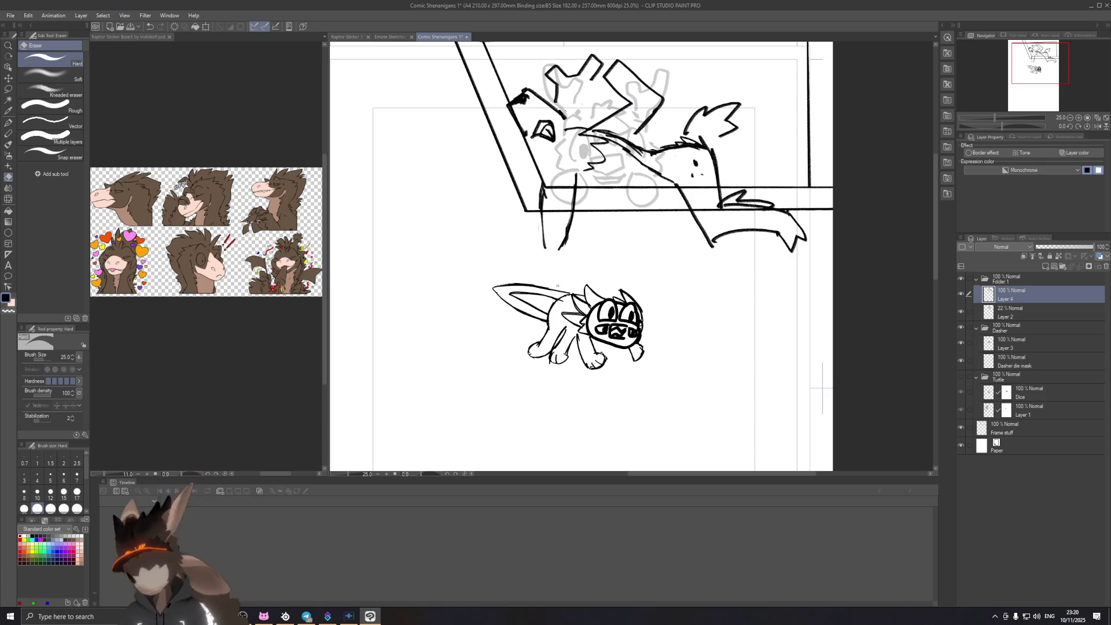
left_click_drag(546, 251, 545, 223)
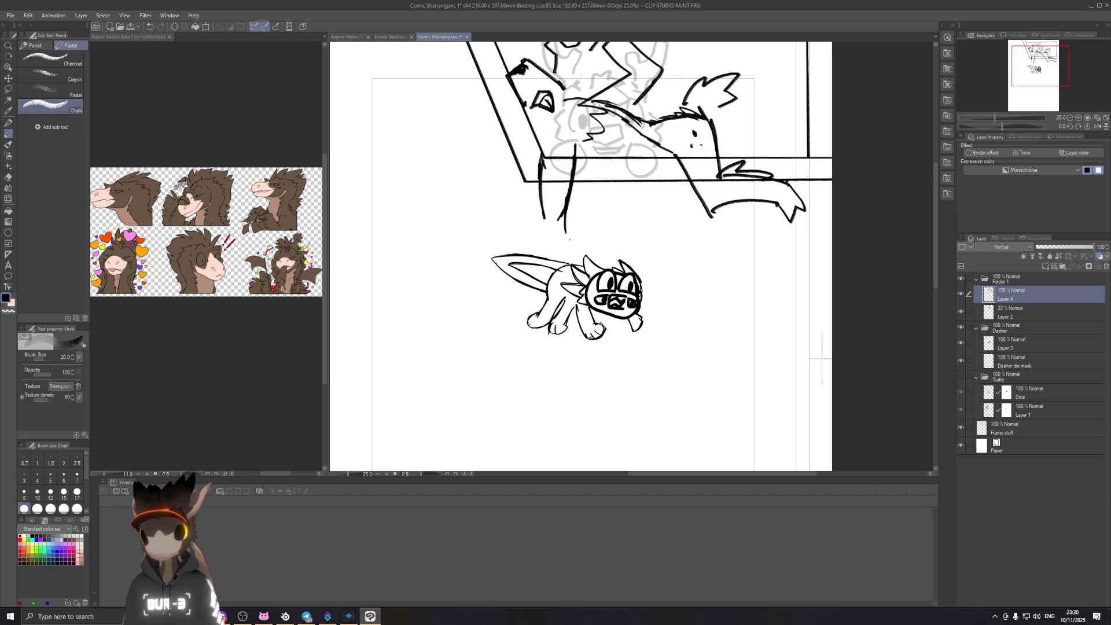
left_click_drag(569, 185, 566, 233)
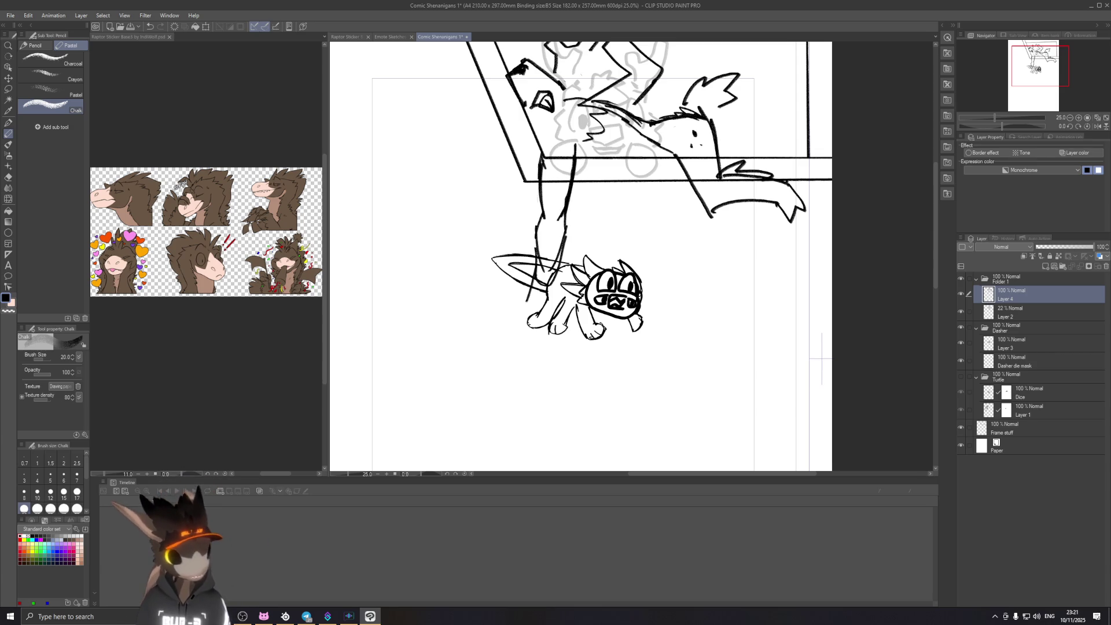
left_click_drag(559, 281, 553, 305)
left_click_drag(563, 262, 559, 283)
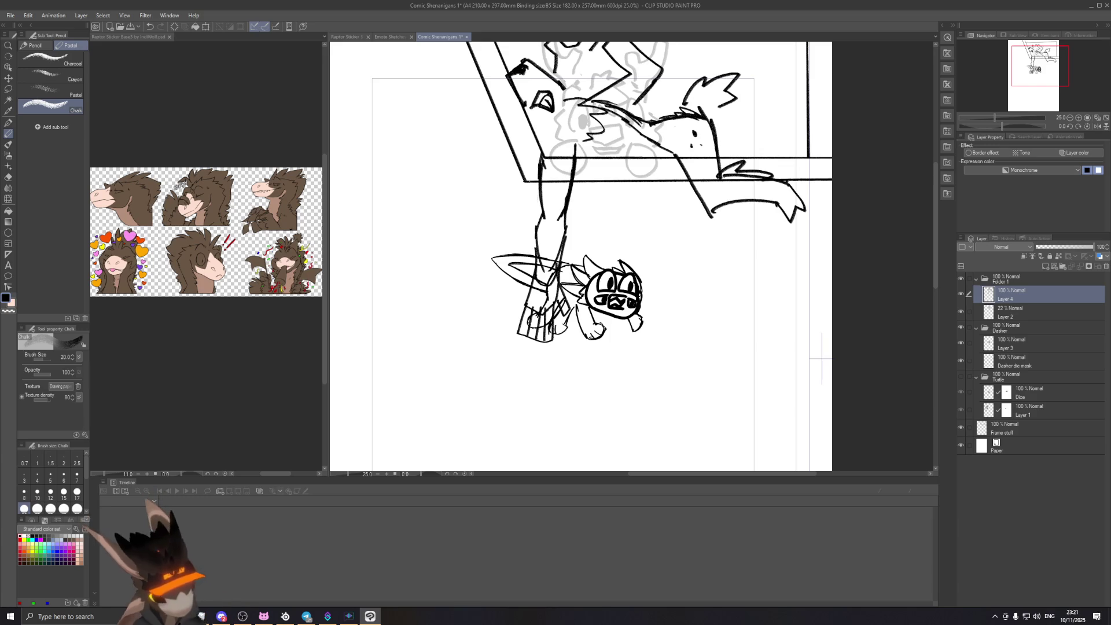
scroll(529, 232, "down", 2)
left_click_drag(540, 183, 561, 229)
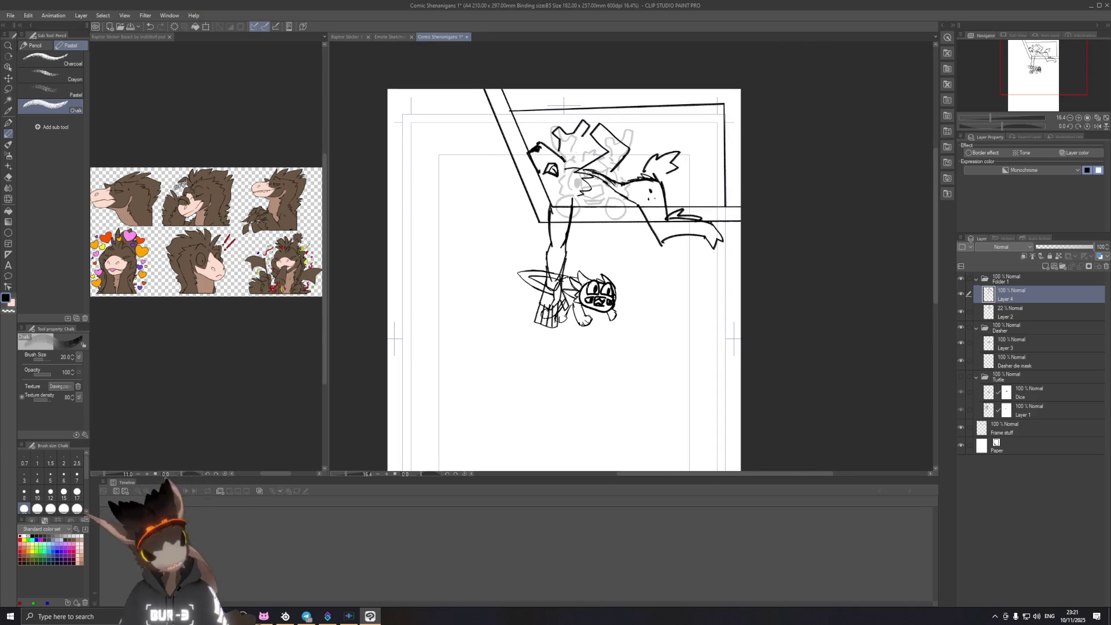
Step: Lasso the hanging arm and rope, commit its transform, then deselect and zoom in
key("m")
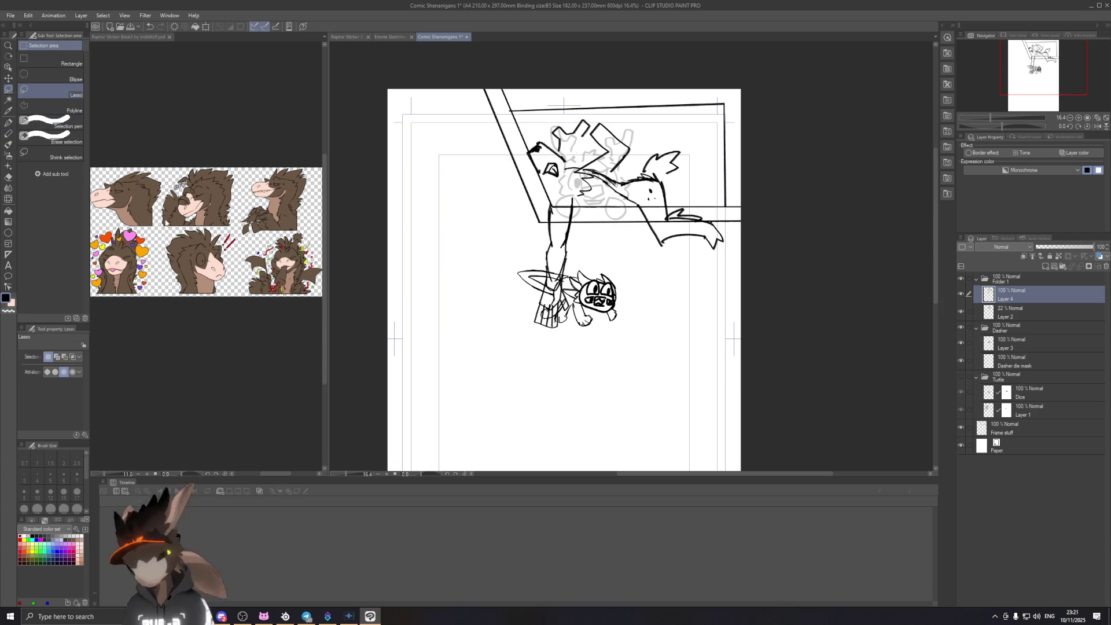
mouse_move(538, 328)
left_mouse_down()
mouse_move(585, 251)
mouse_move(552, 344)
mouse_move(593, 301)
mouse_move(574, 269)
left_mouse_up()
key("ctrl+t")
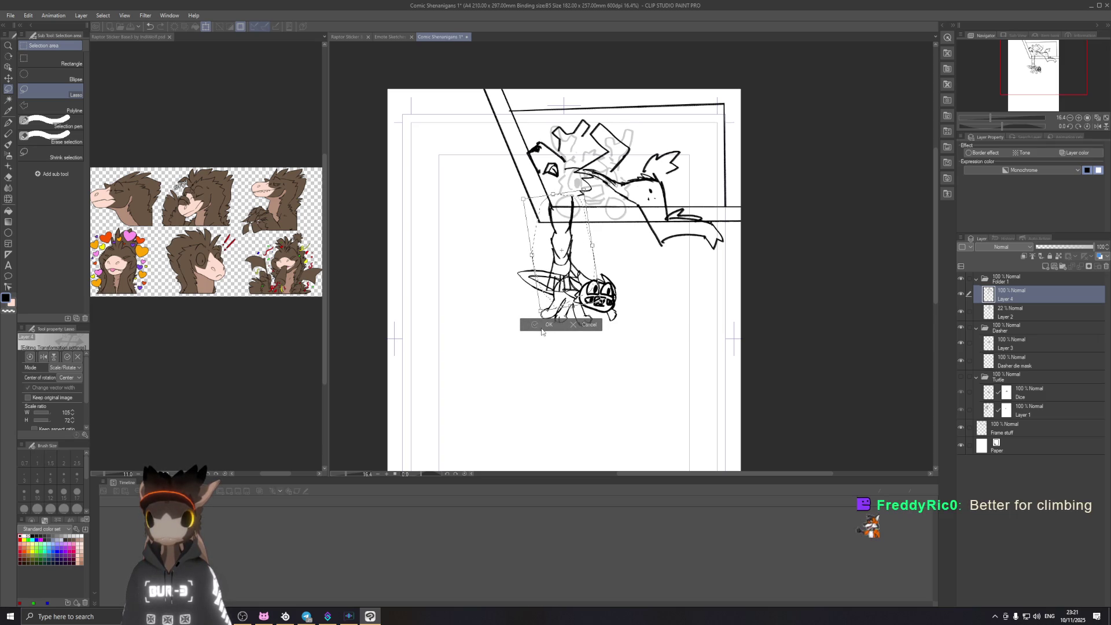
left_click(549, 326)
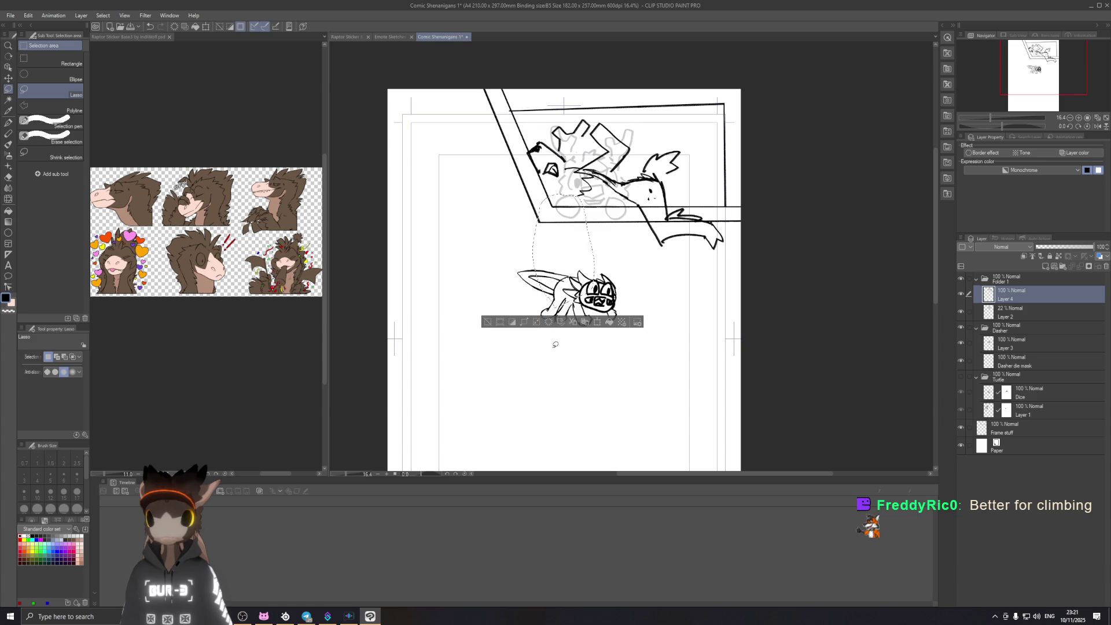
key("ctrl+z")
key("ctrl+d")
scroll(639, 260, "up", 1)
scroll(636, 258, "up", 1)
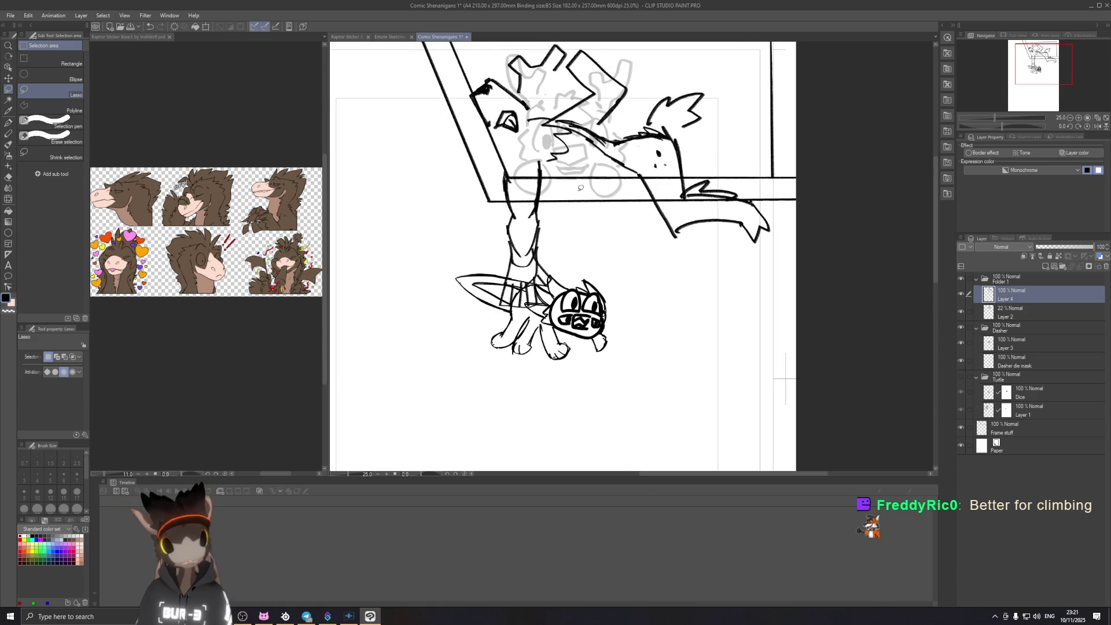
scroll(591, 200, "up", 1)
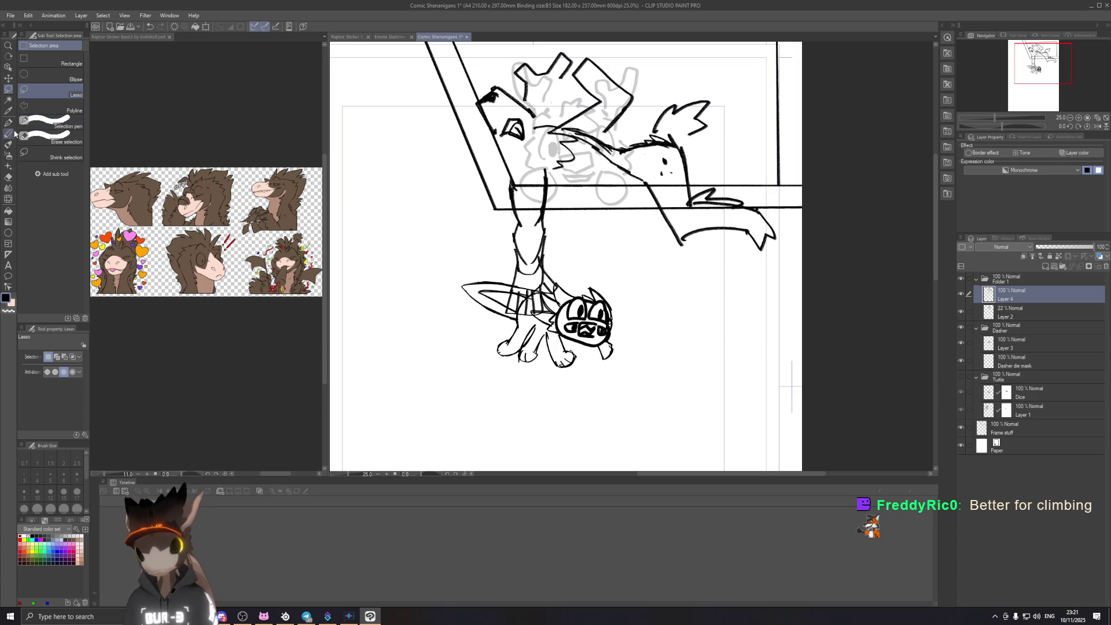
left_click(9, 133)
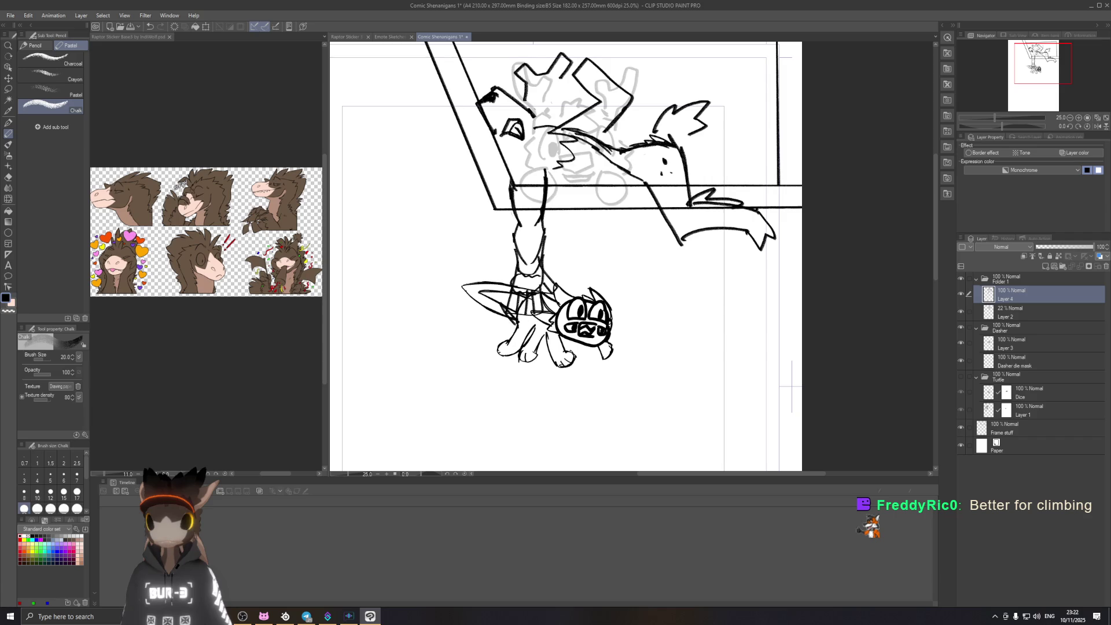
Step: Erase the stray arm lines with a size-60 eraser and save the comic page
key("e")
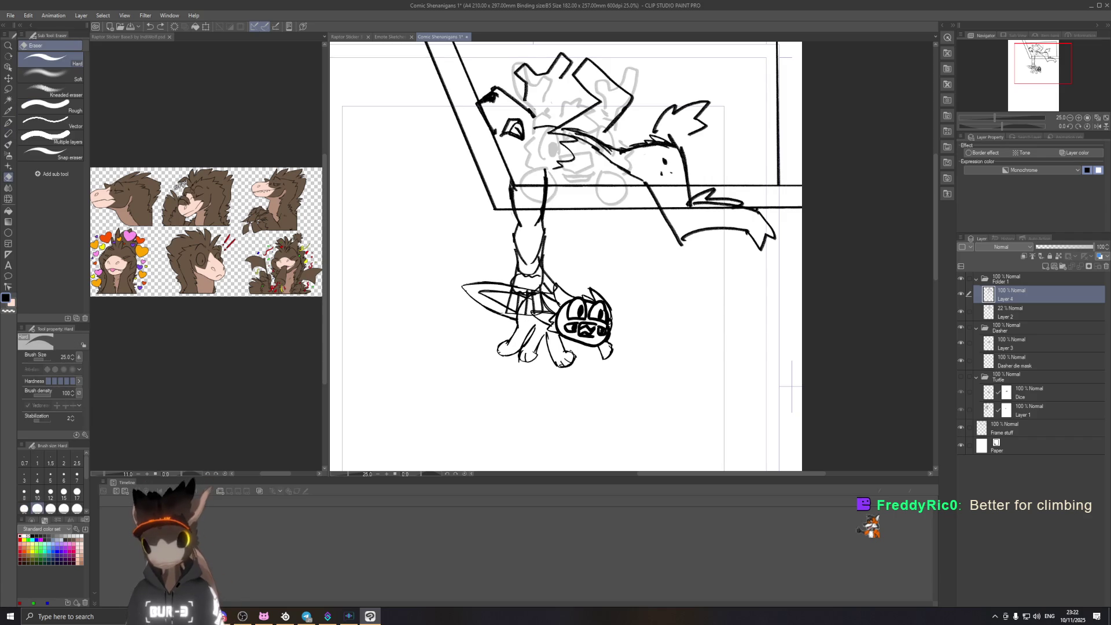
key("bracketright")
key("bracketright")
key("bracketright")
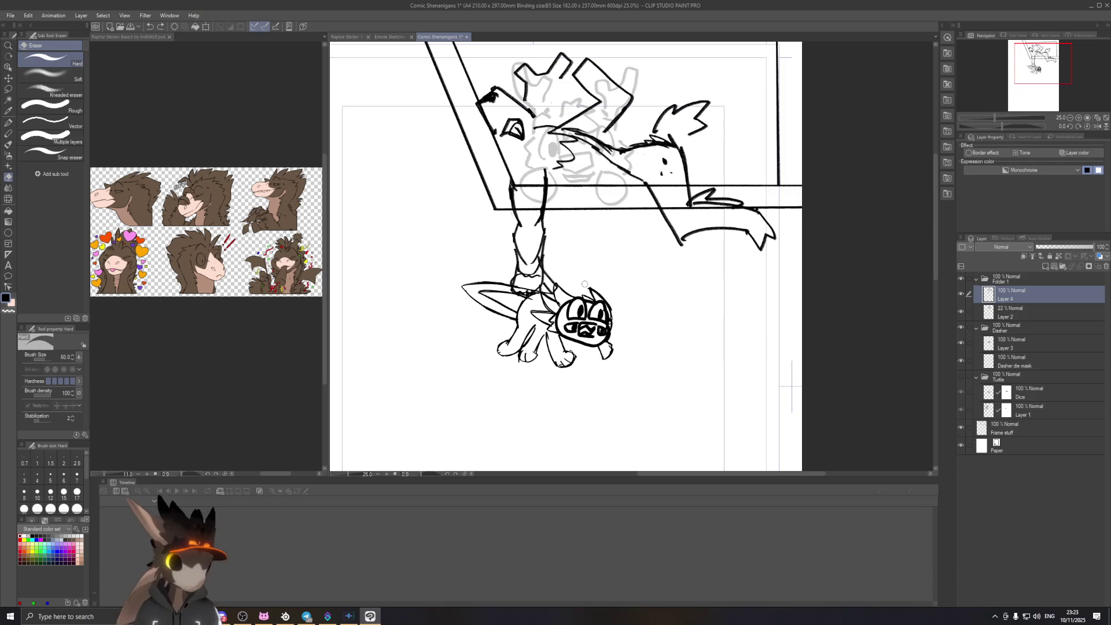
scroll(451, 170, "down", 2)
mouse_move(549, 190)
left_mouse_down()
mouse_move(618, 206)
mouse_move(631, 237)
left_mouse_up()
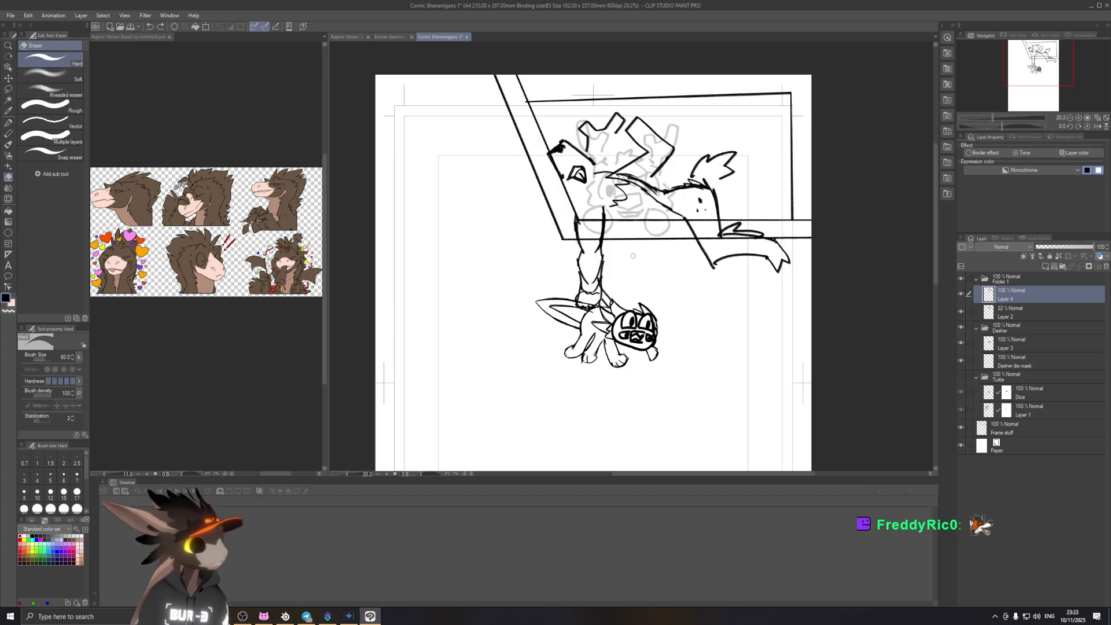
key("ctrl+s")
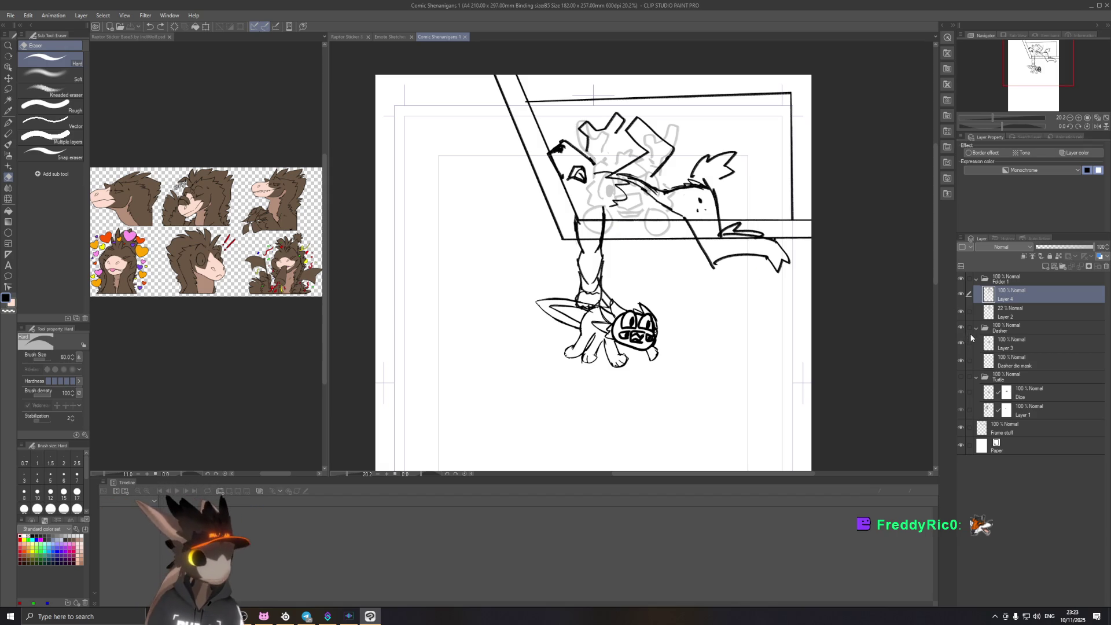
Step: Show the Turtle folder and hide the grey rough sketch on Layer 2
left_click(961, 377)
scroll(666, 243, "down", 1)
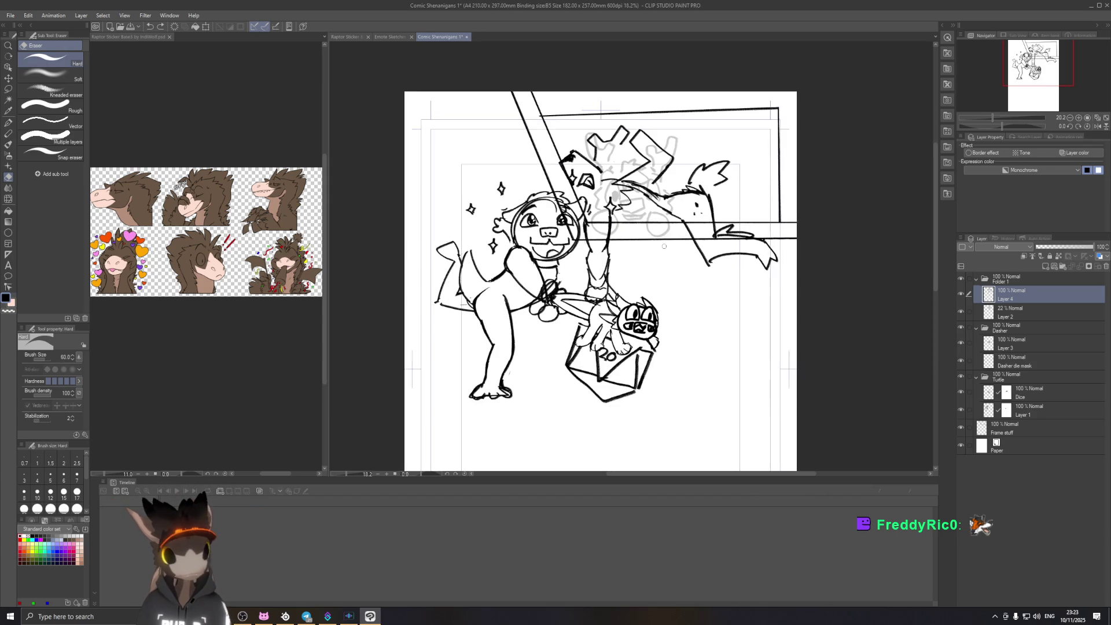
scroll(666, 243, "down", 1)
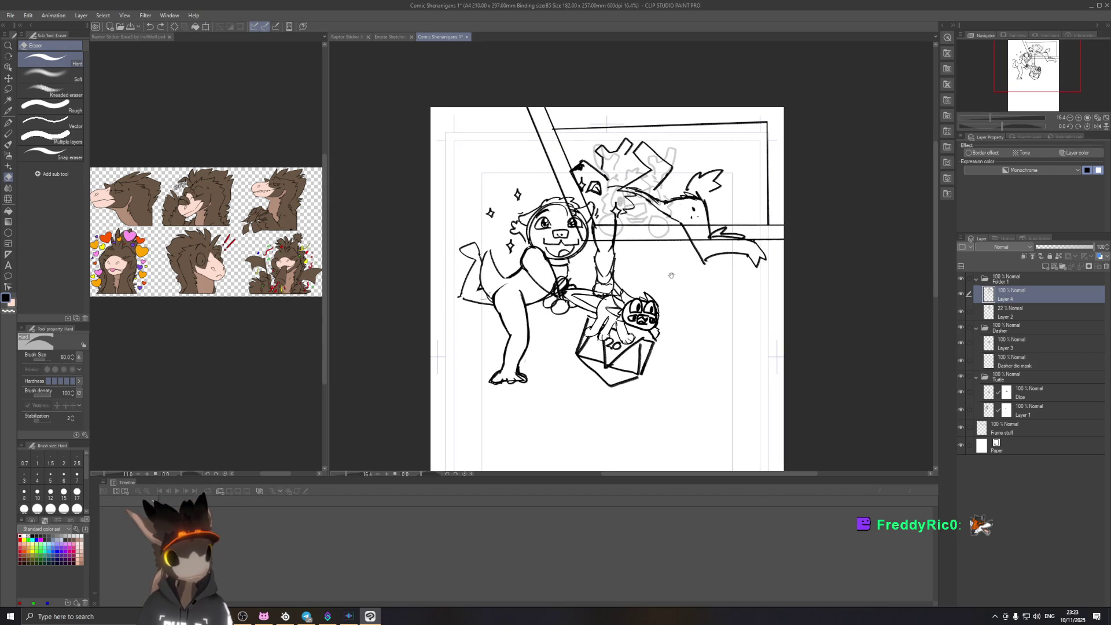
scroll(665, 268, "down", 1)
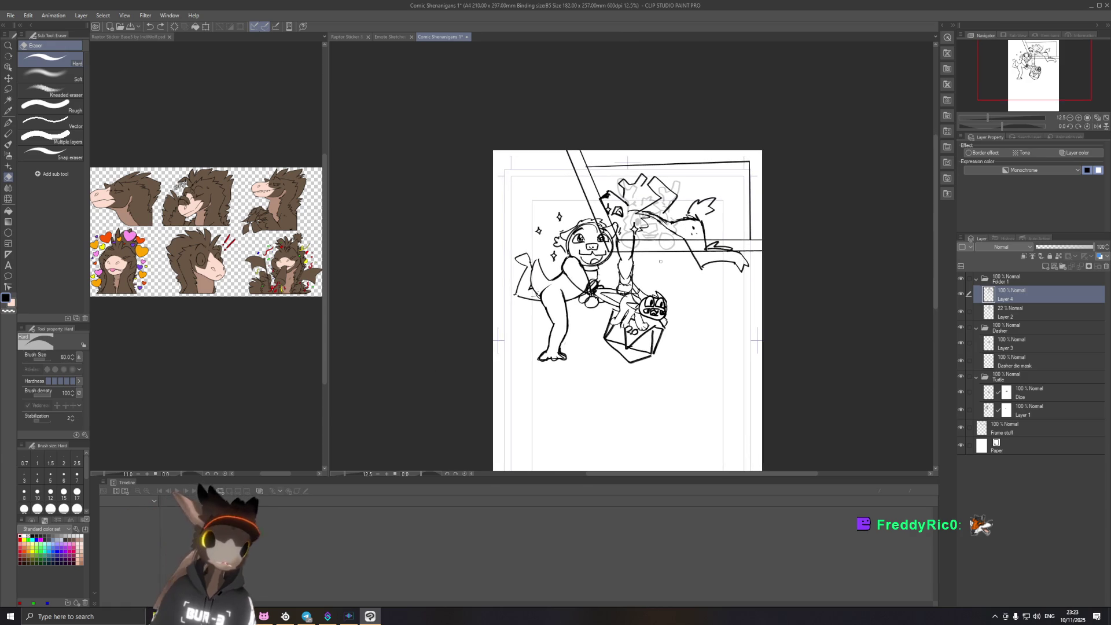
left_click(961, 313)
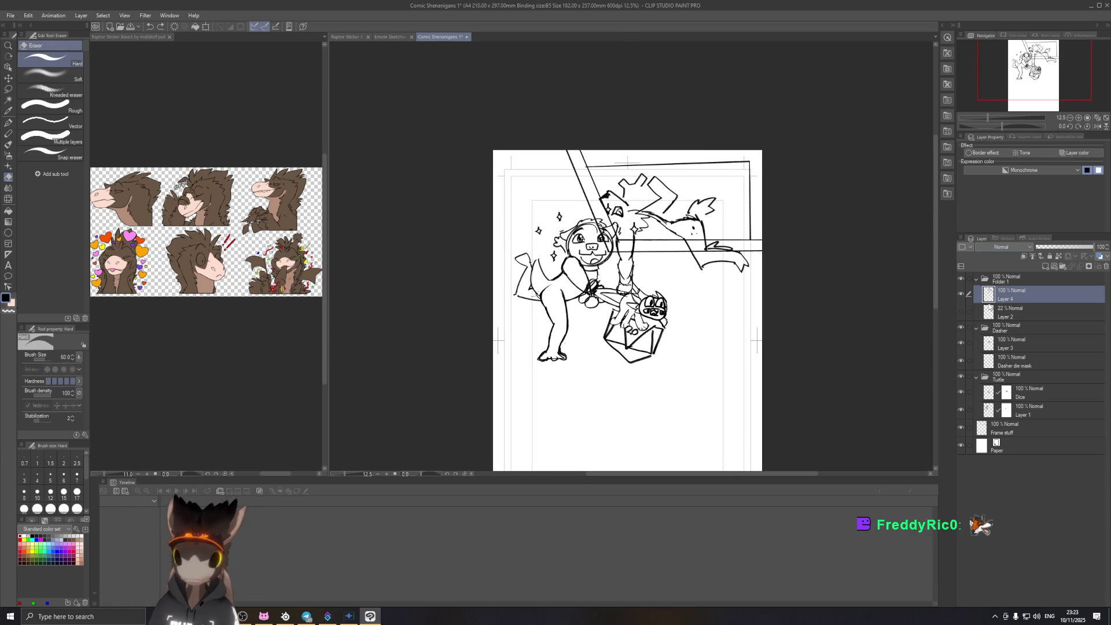
scroll(680, 226, "up", 2)
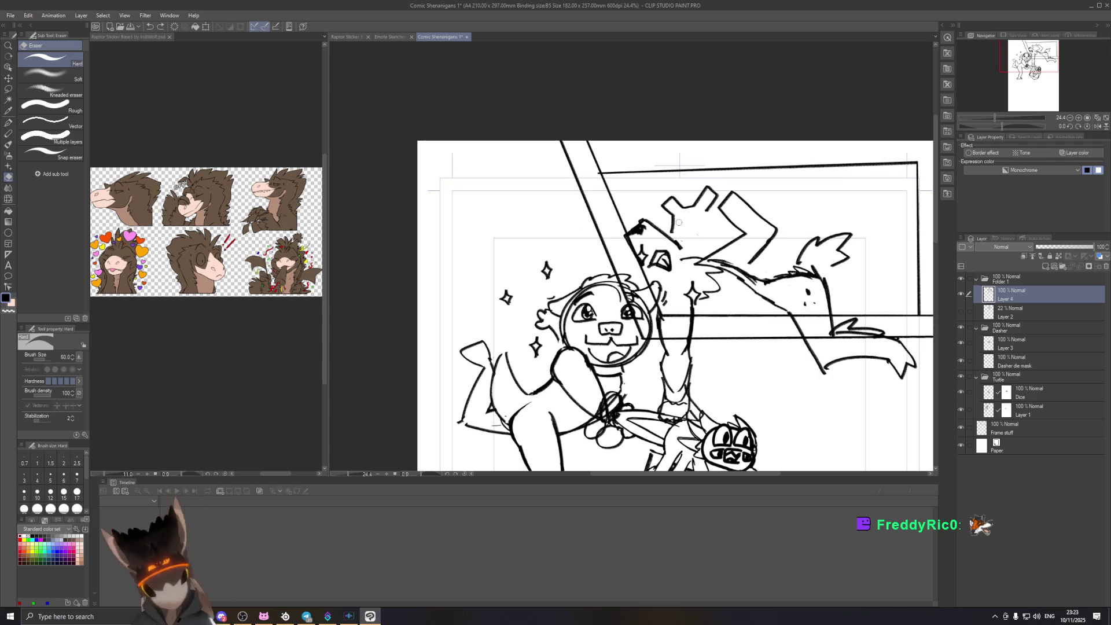
Step: Draw Y-shaped chalk antler lines on the upper figure and save the page
left_click(8, 134)
left_click_drag(685, 239, 702, 212)
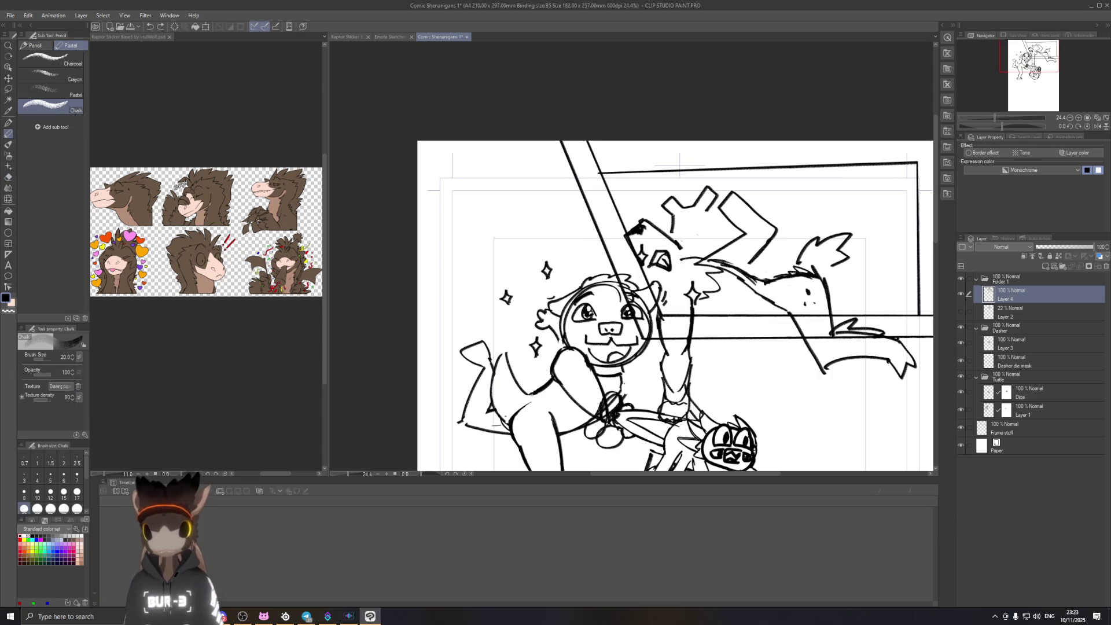
mouse_move(685, 220)
left_mouse_down()
mouse_move(710, 209)
mouse_move(653, 186)
left_mouse_up()
key("ctrl+z")
key("ctrl+z")
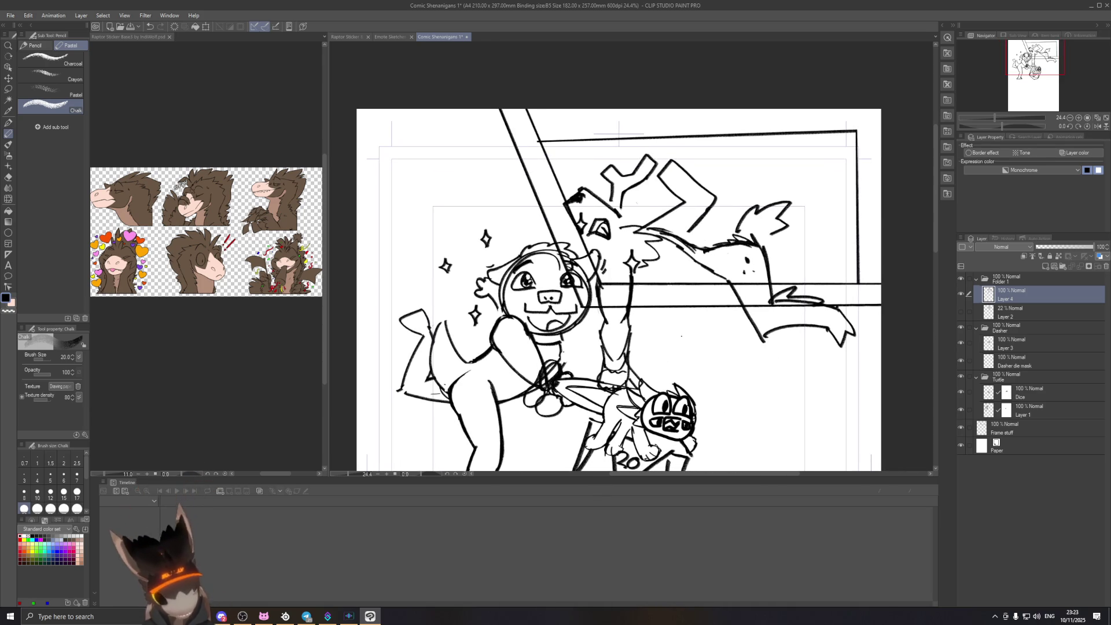
scroll(710, 153, "down", 3)
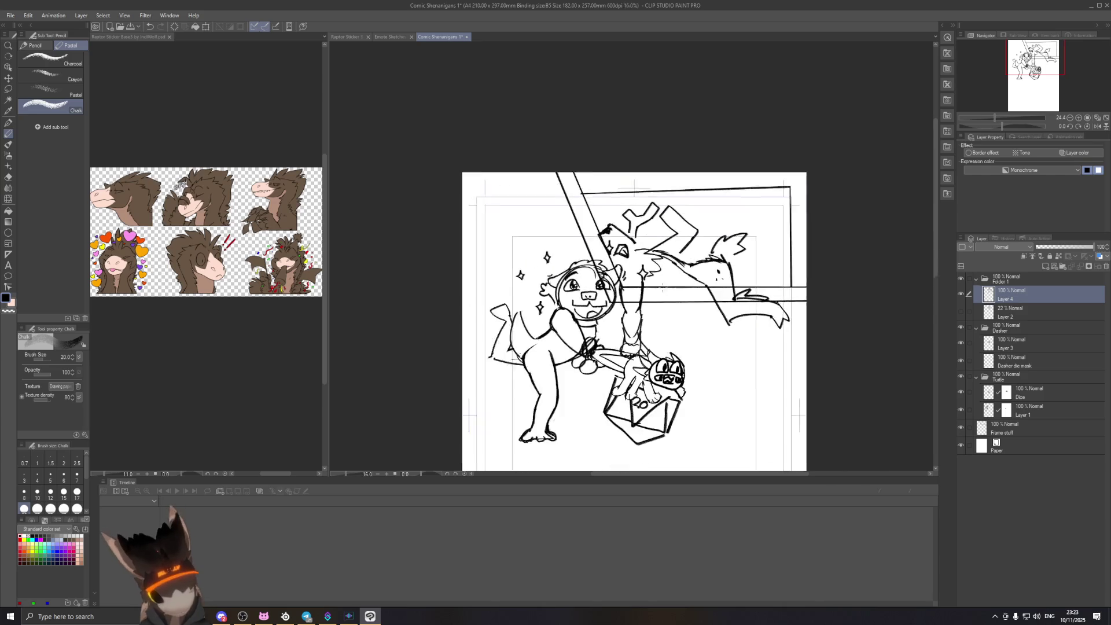
key("ctrl+s")
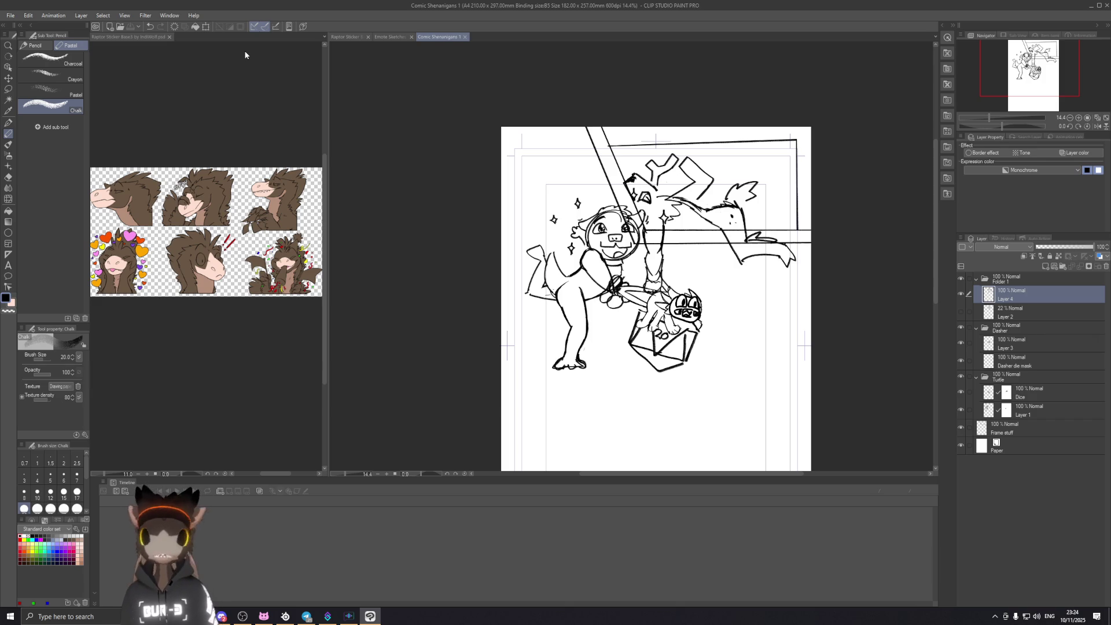
Step: Switch to the Raptor Sticker Base3 document and zoom across the sticker sheet
left_click(345, 37)
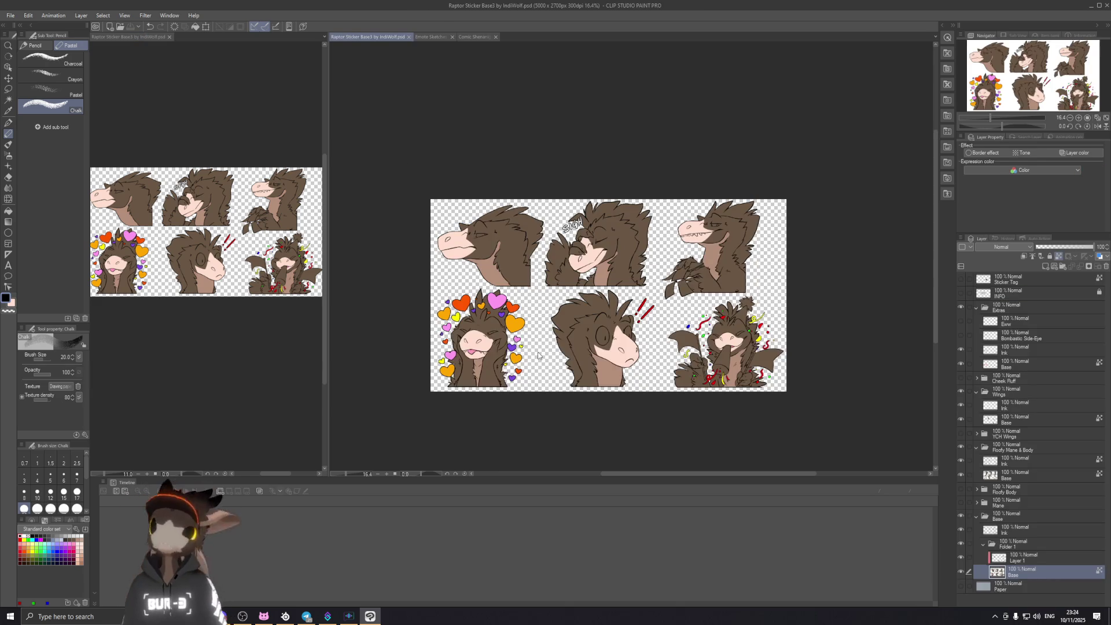
scroll(544, 319, "up", 2)
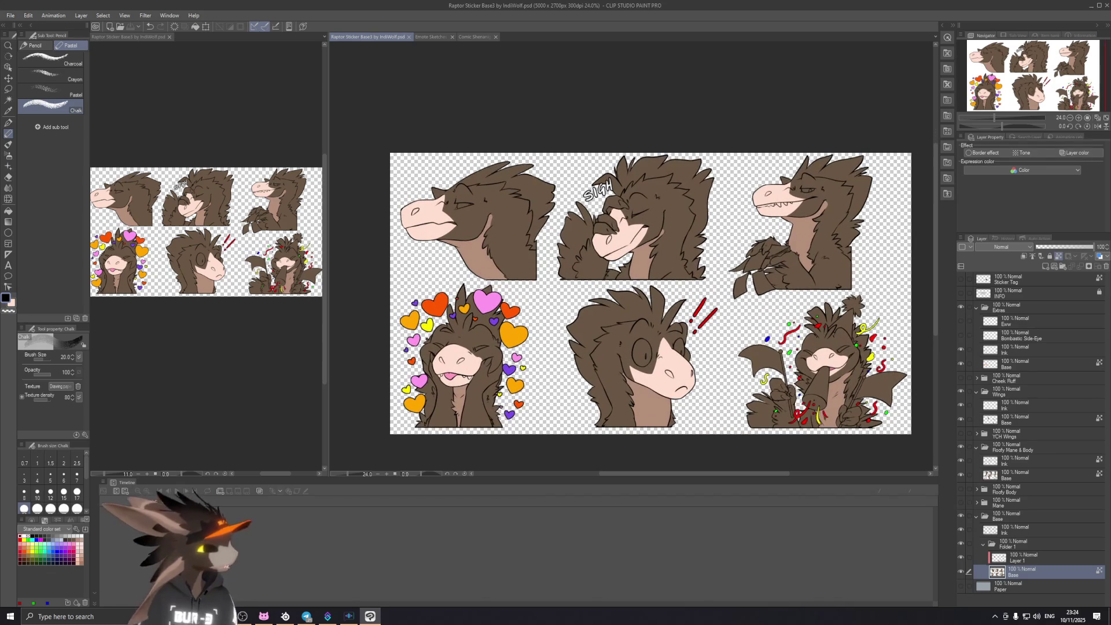
scroll(544, 319, "up", 1)
scroll(543, 320, "up", 1)
left_click_drag(613, 326, 577, 253)
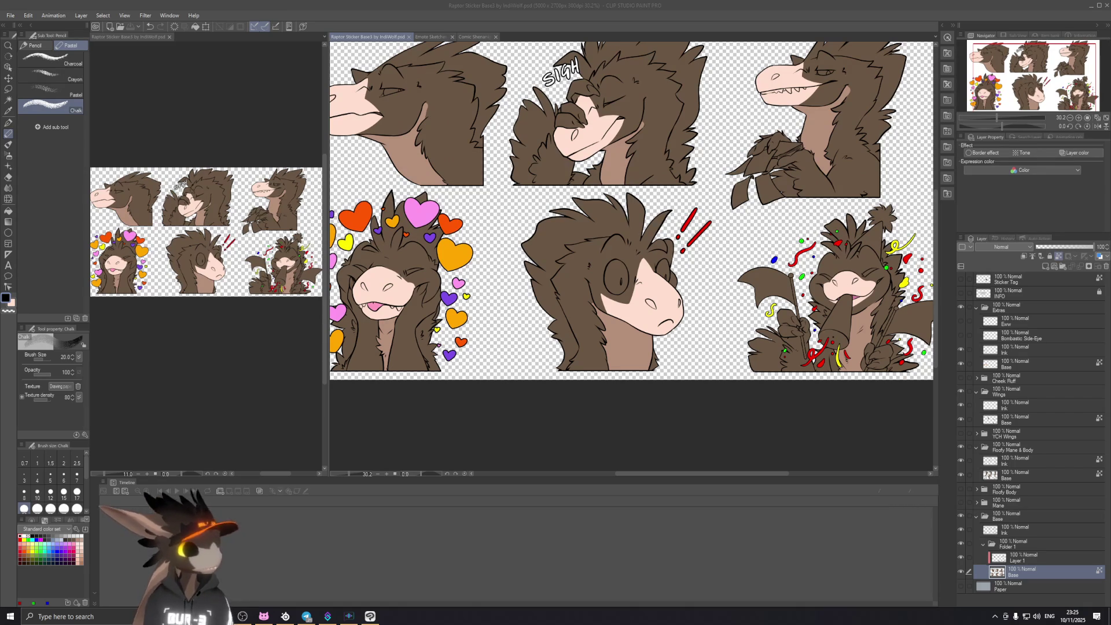
Step: Refocus Clip Studio Paint and recentre the six-sticker sheet in view
left_click(599, 4)
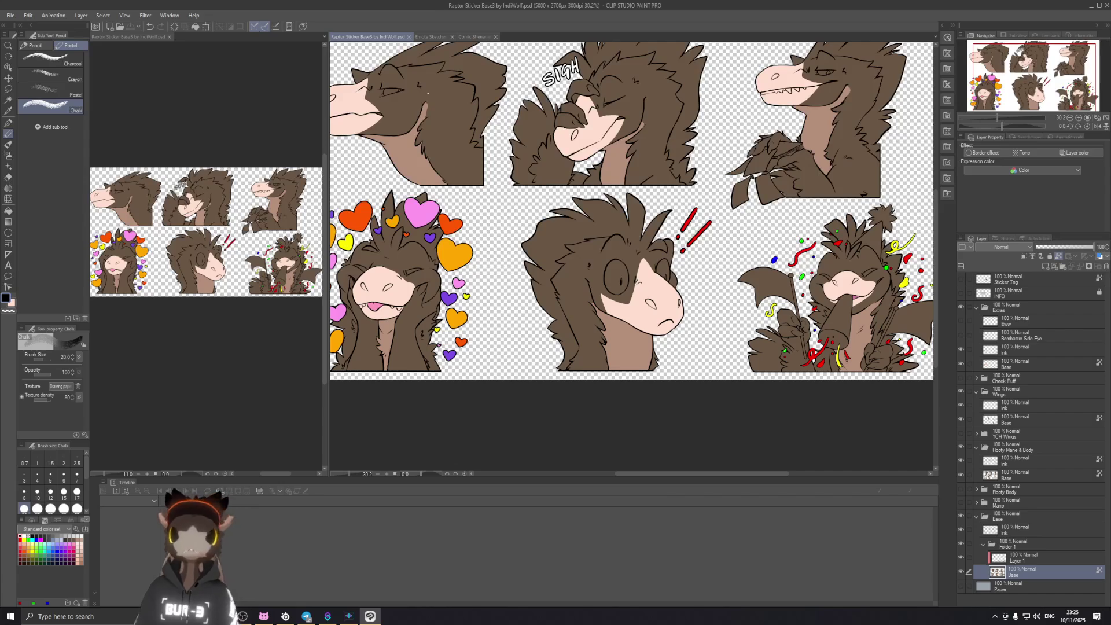
scroll(663, 211, "down", 2)
scroll(662, 210, "down", 1)
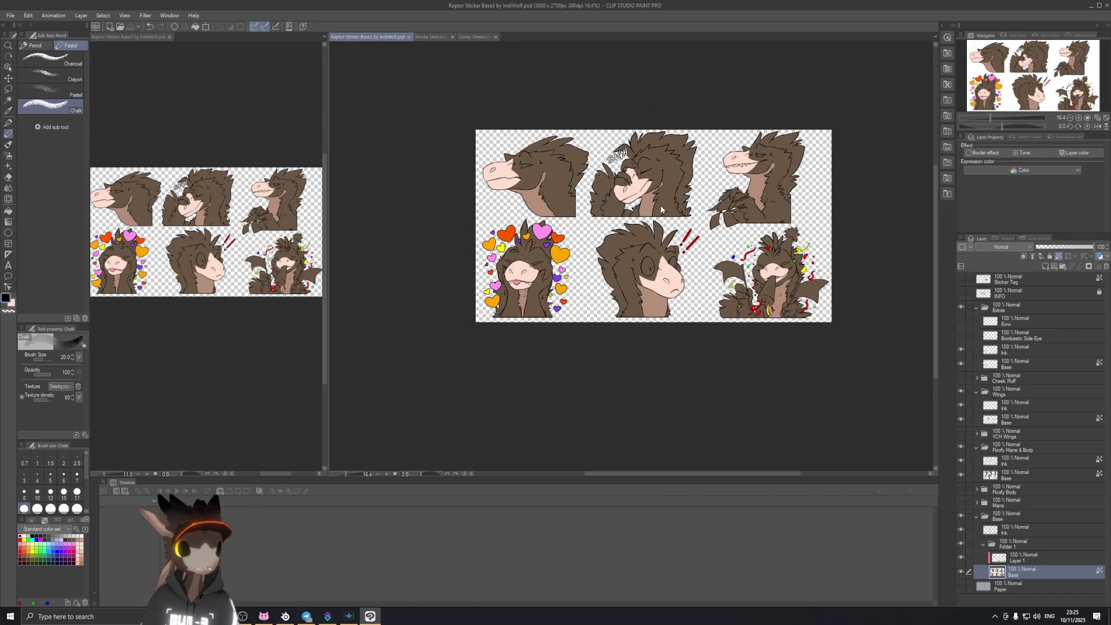
scroll(658, 253, "up", 1)
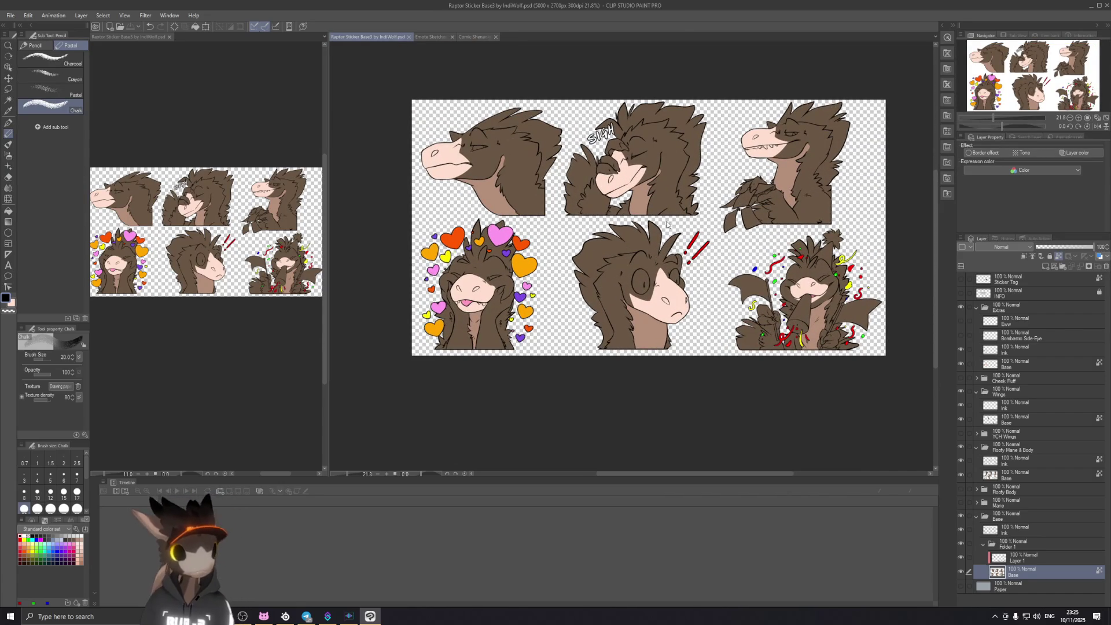
left_click_drag(667, 222, 657, 231)
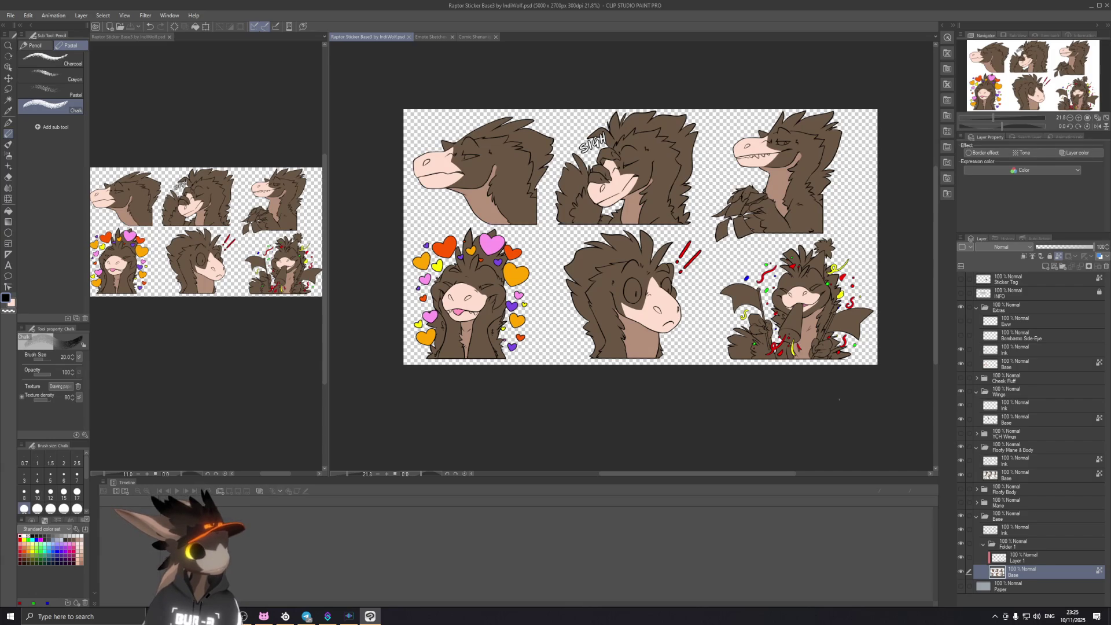
mouse_move(329, 617)
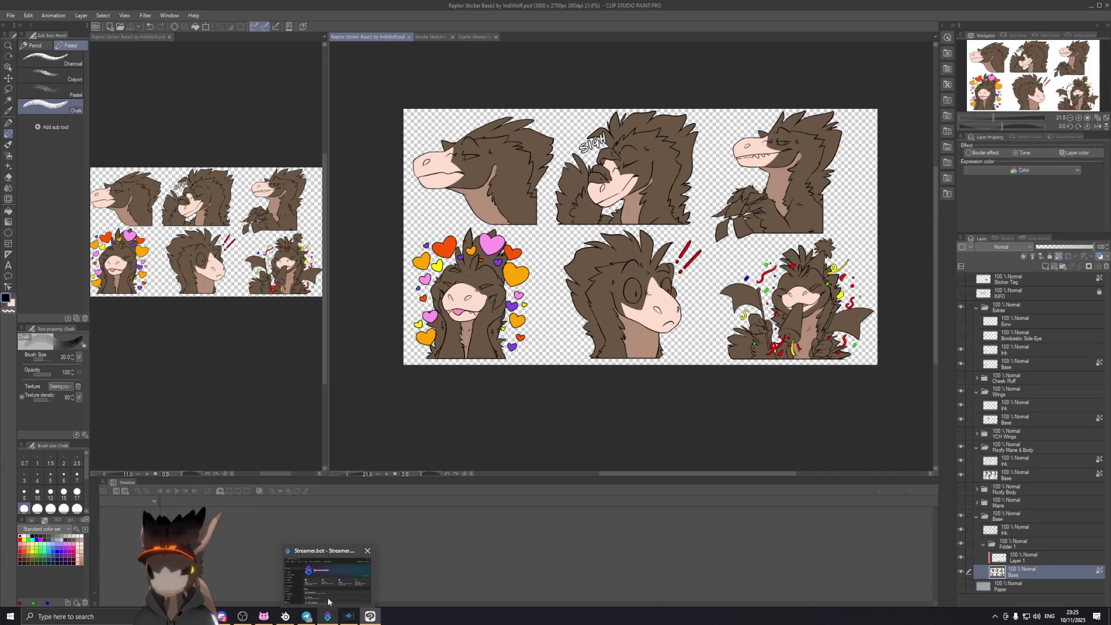
left_click(330, 603)
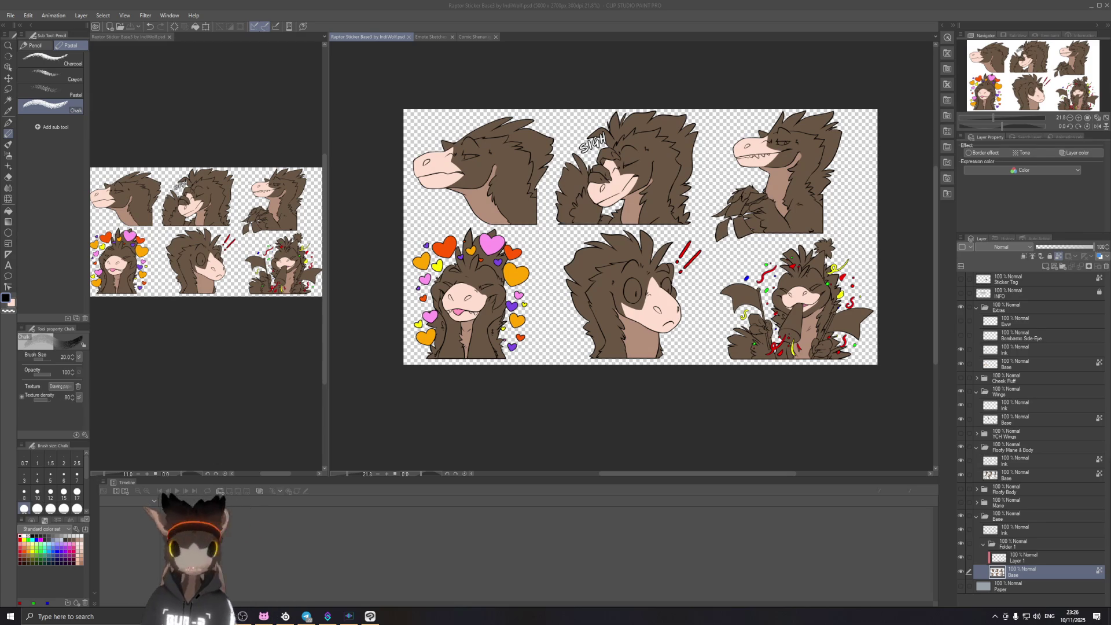
left_click(757, 11)
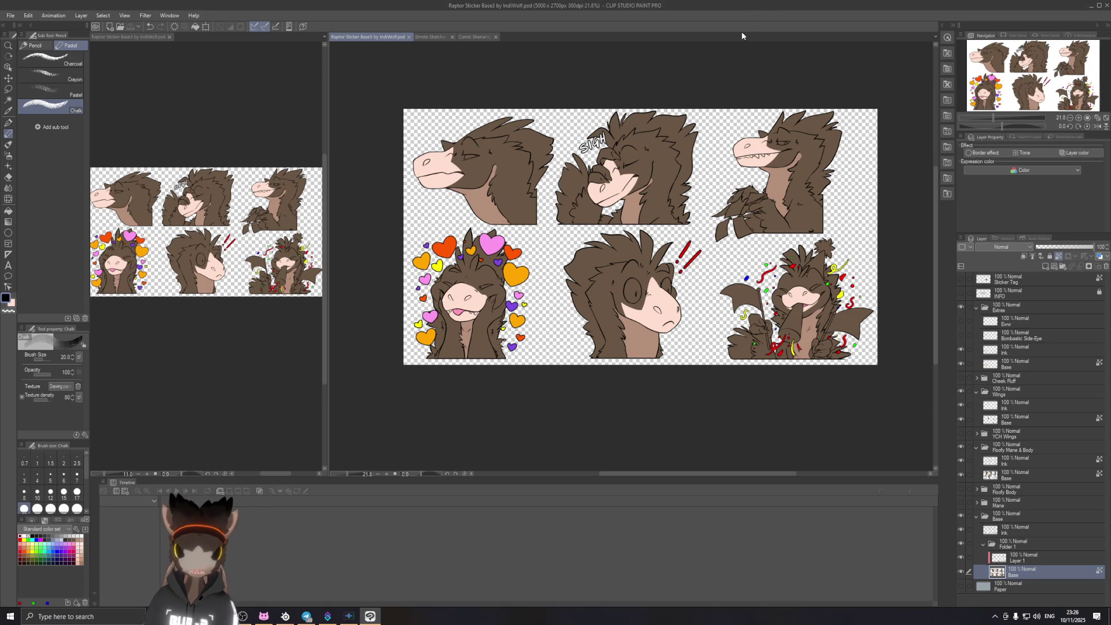
left_click(1023, 561)
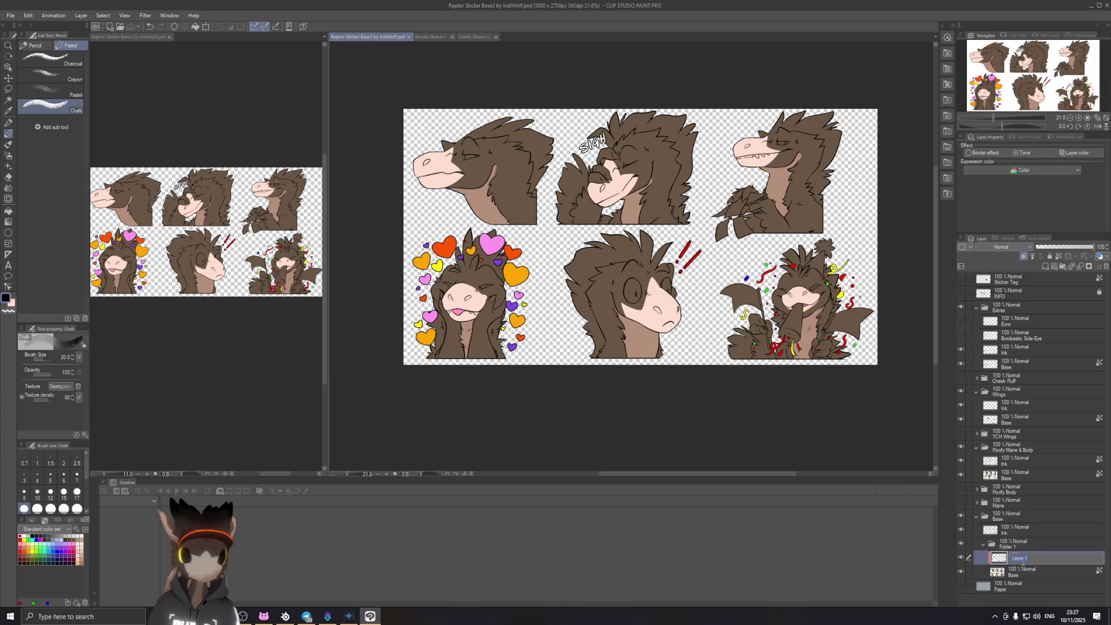
left_click(962, 559)
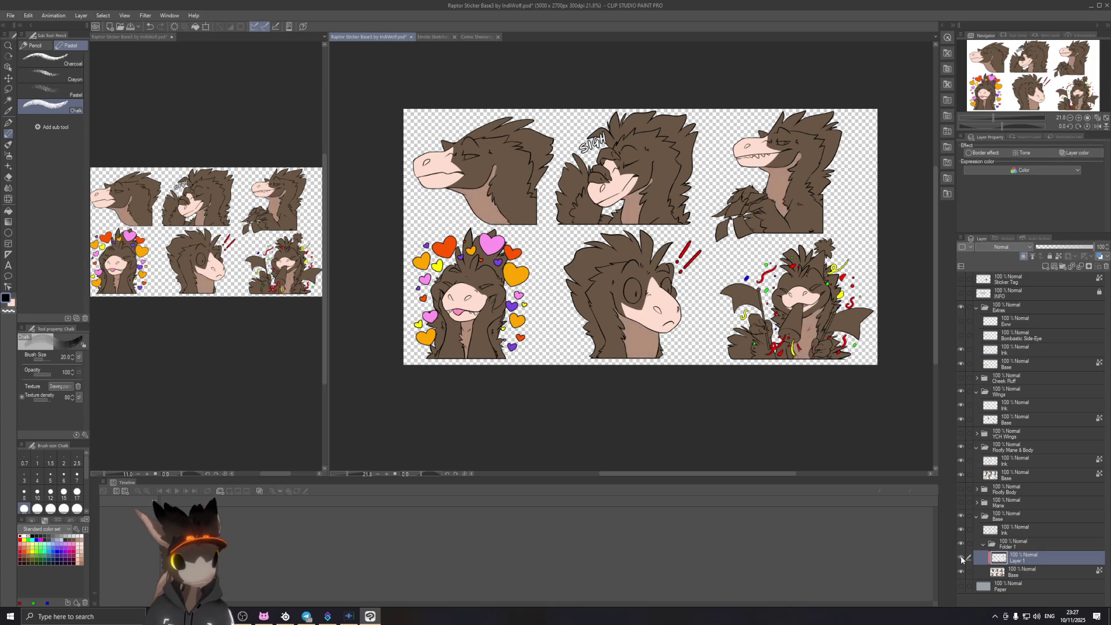
type("Secondary color")
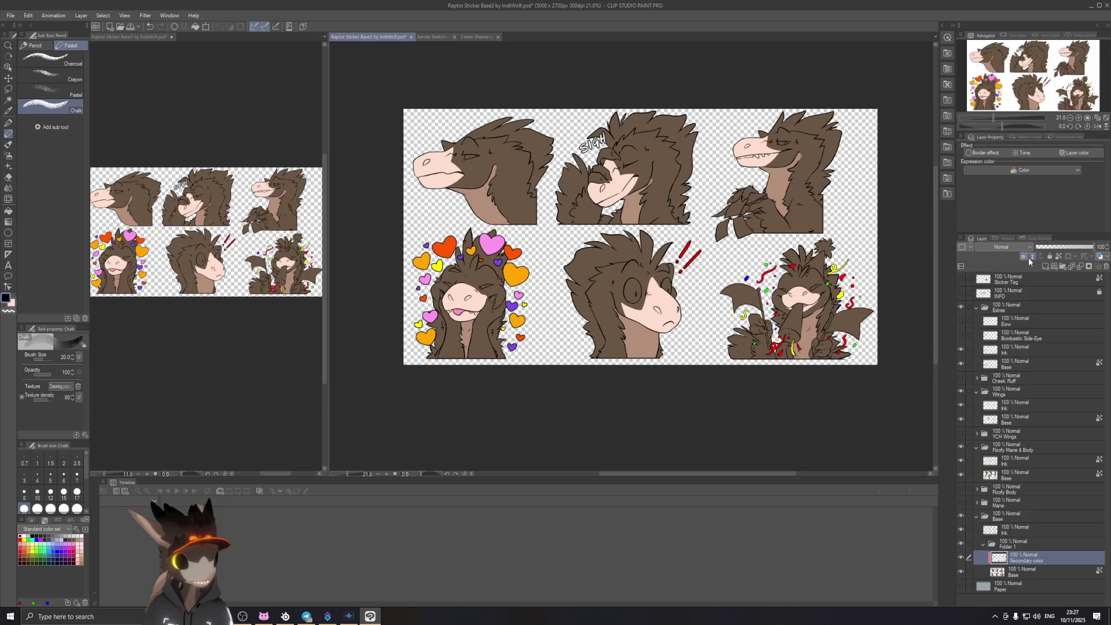
left_click(1045, 267)
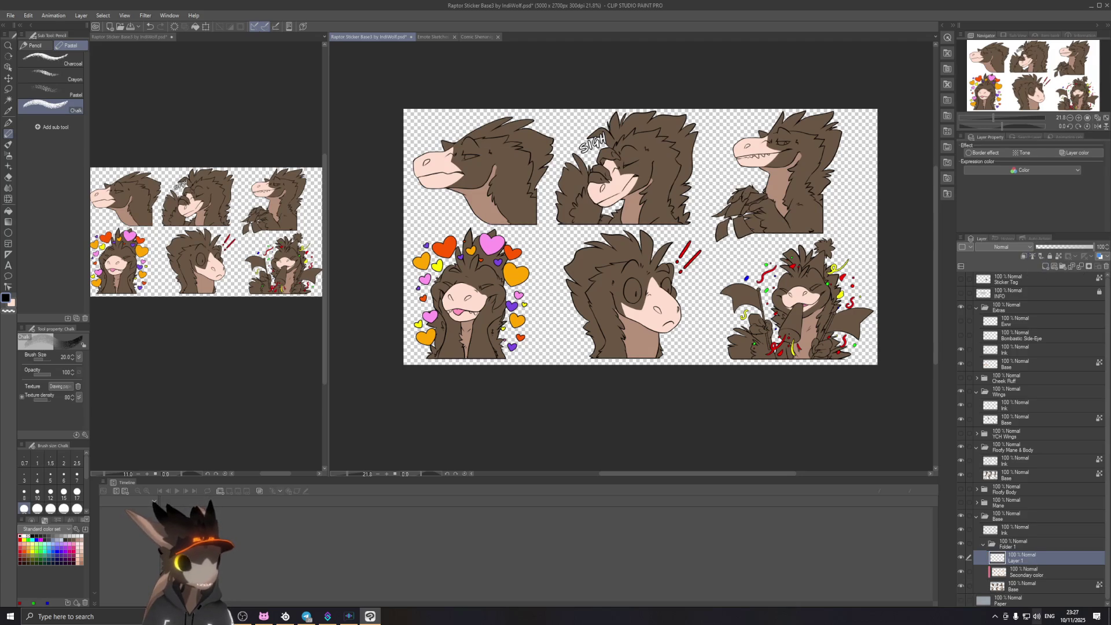
left_click(1024, 259)
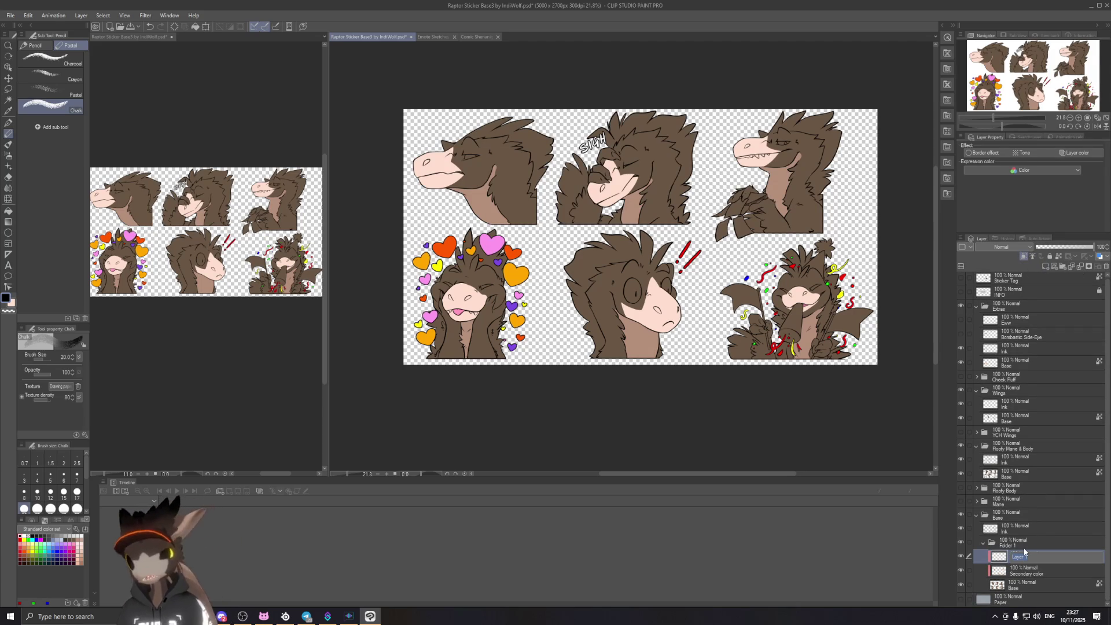
type("Black stuff")
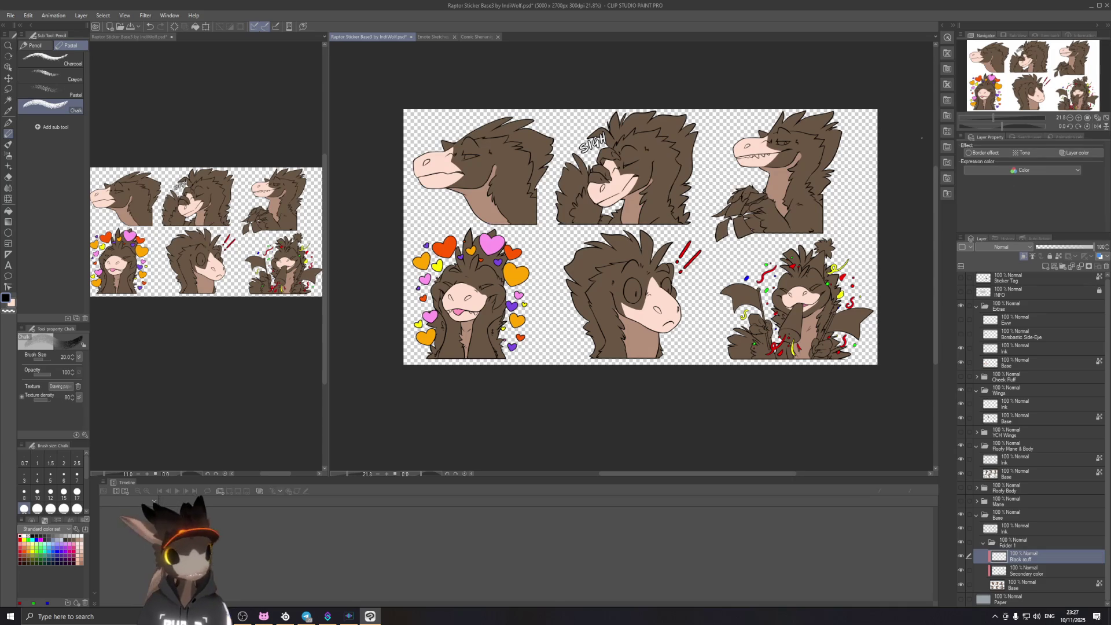
scroll(707, 307, "up", 2)
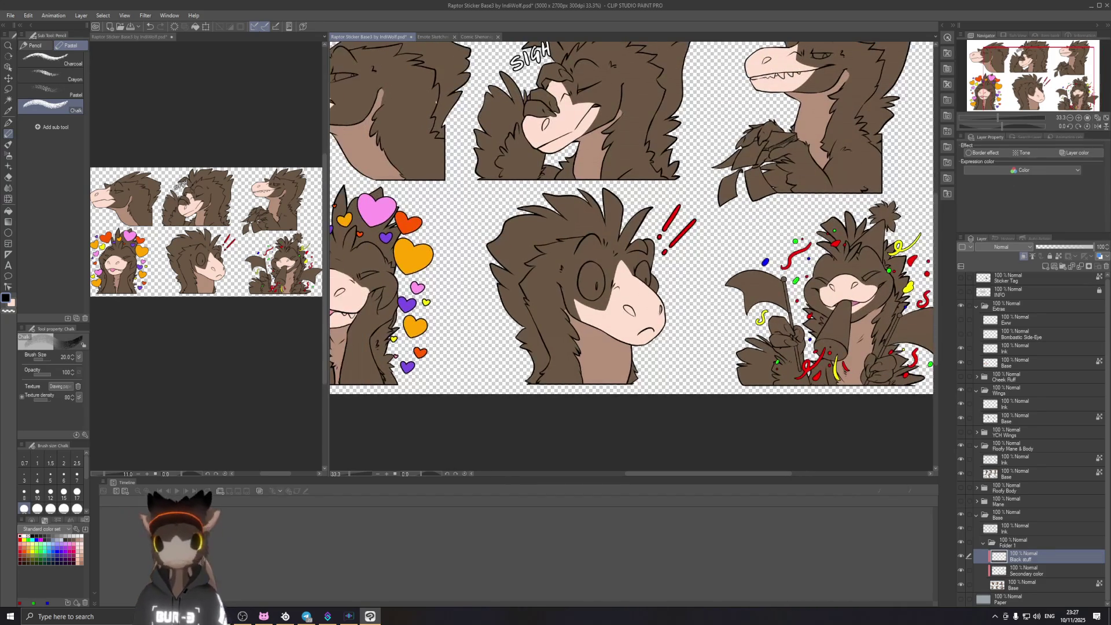
scroll(445, 109, "left", 2)
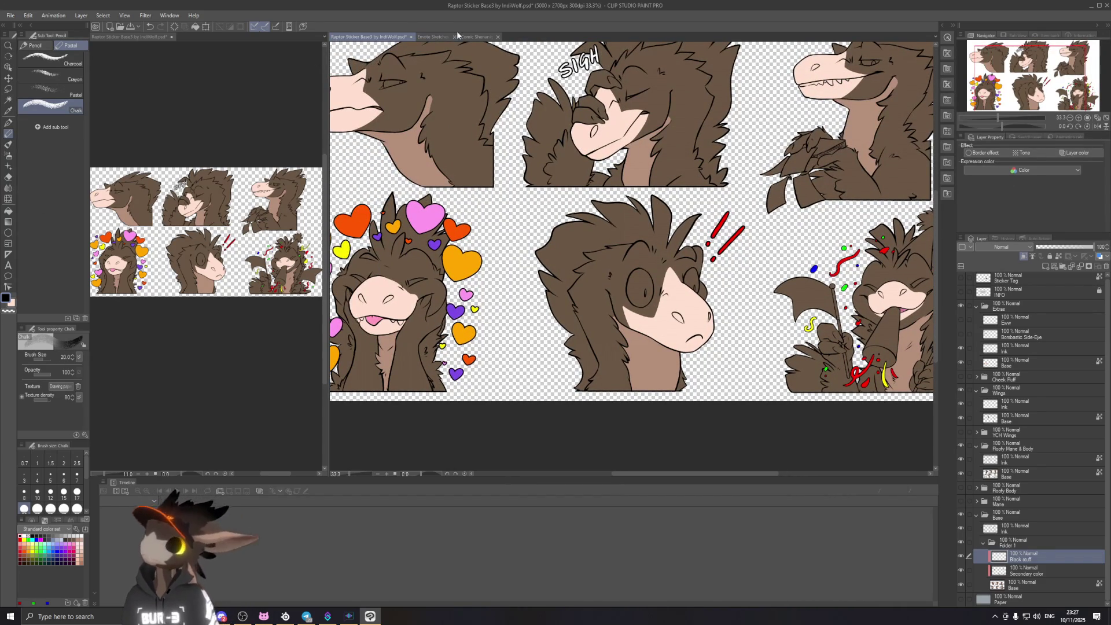
left_click(436, 36)
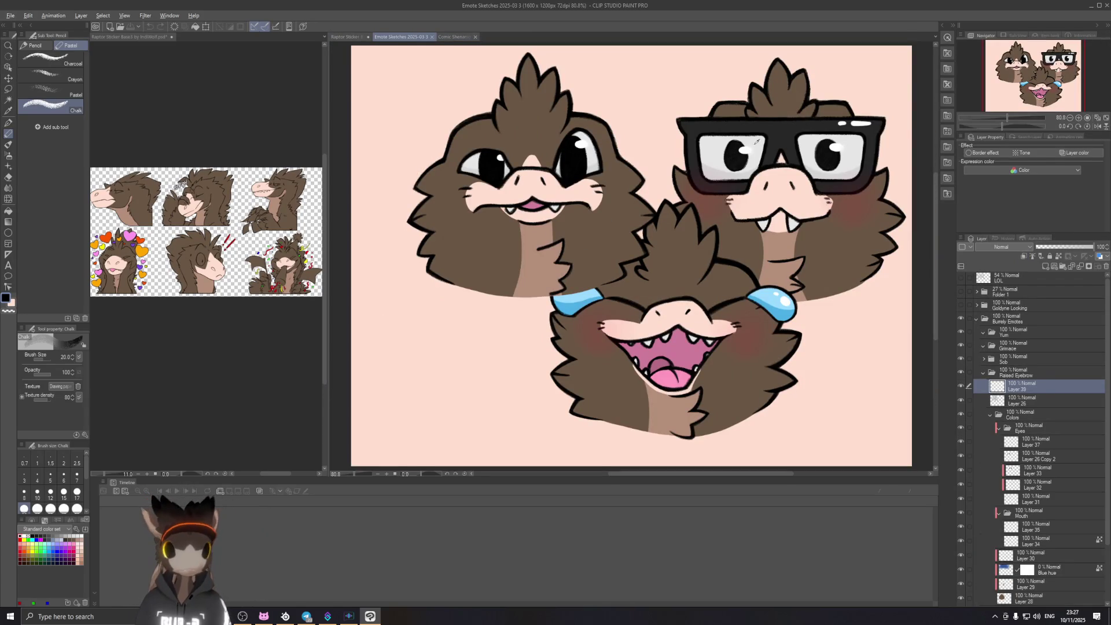
Step: Zoom into the glasses raptor's eye, then return to the Raptor Sticker Base3 document
scroll(779, 127, "up", 2)
scroll(764, 142, "up", 3)
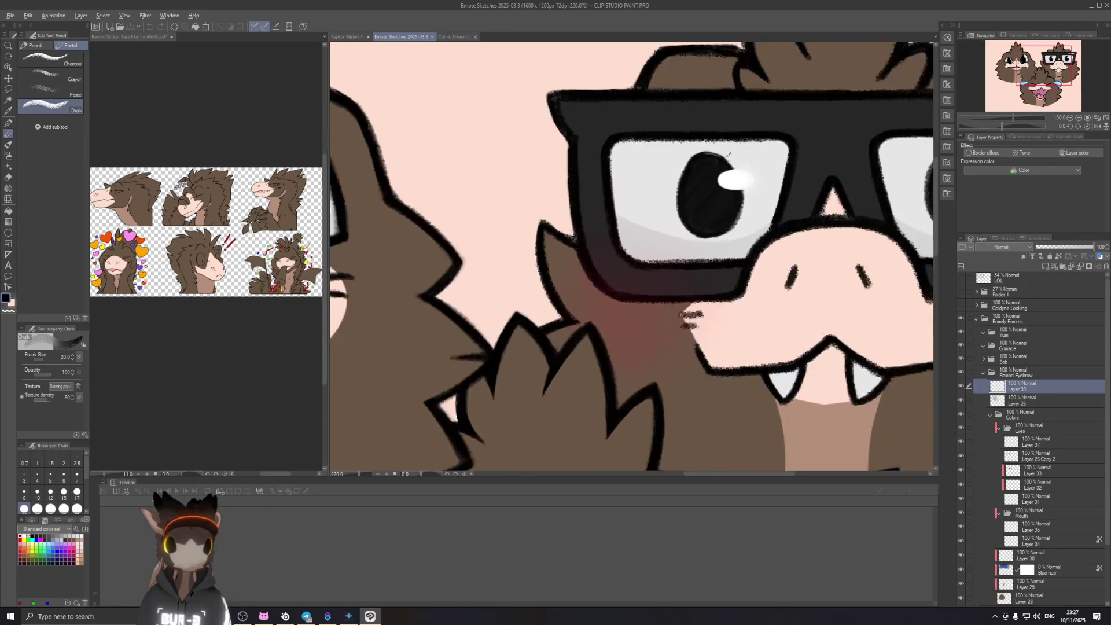
scroll(747, 162, "up", 3)
scroll(721, 190, "up", 3)
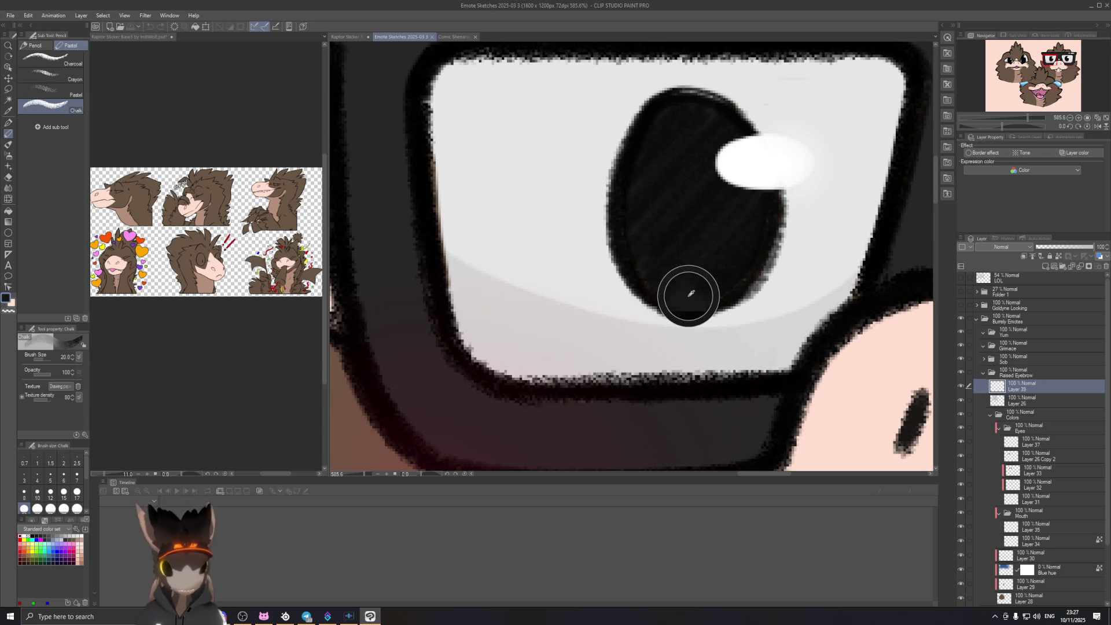
left_click(124, 37)
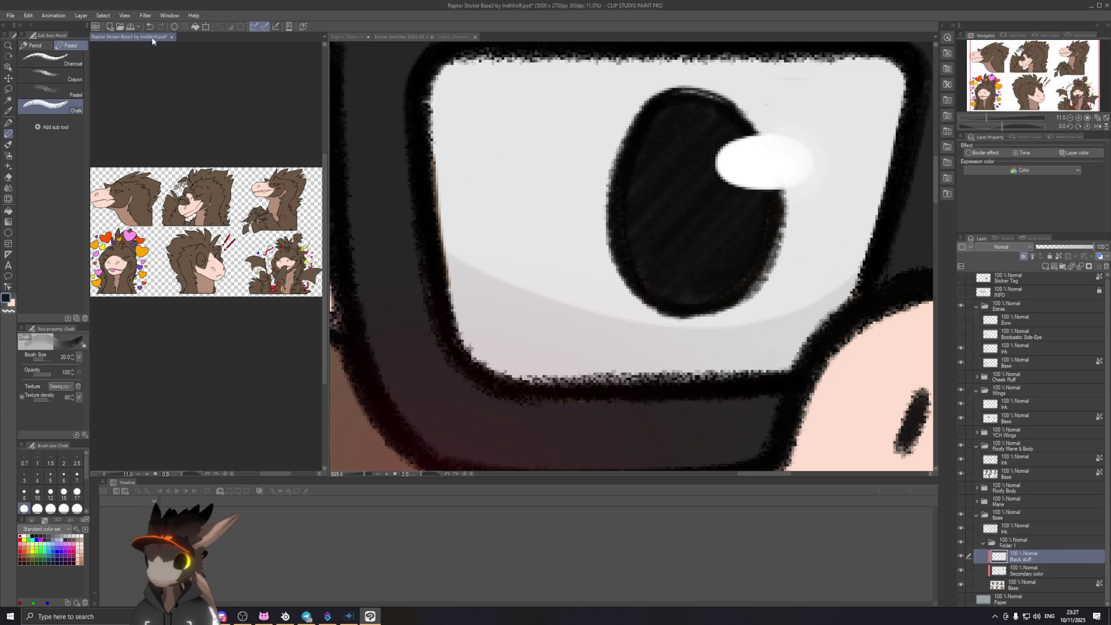
Step: Move the Raptor Sticker tab first and set up a G-pen at size 8
left_click_drag(125, 37, 350, 38)
scroll(723, 311, "up", 1)
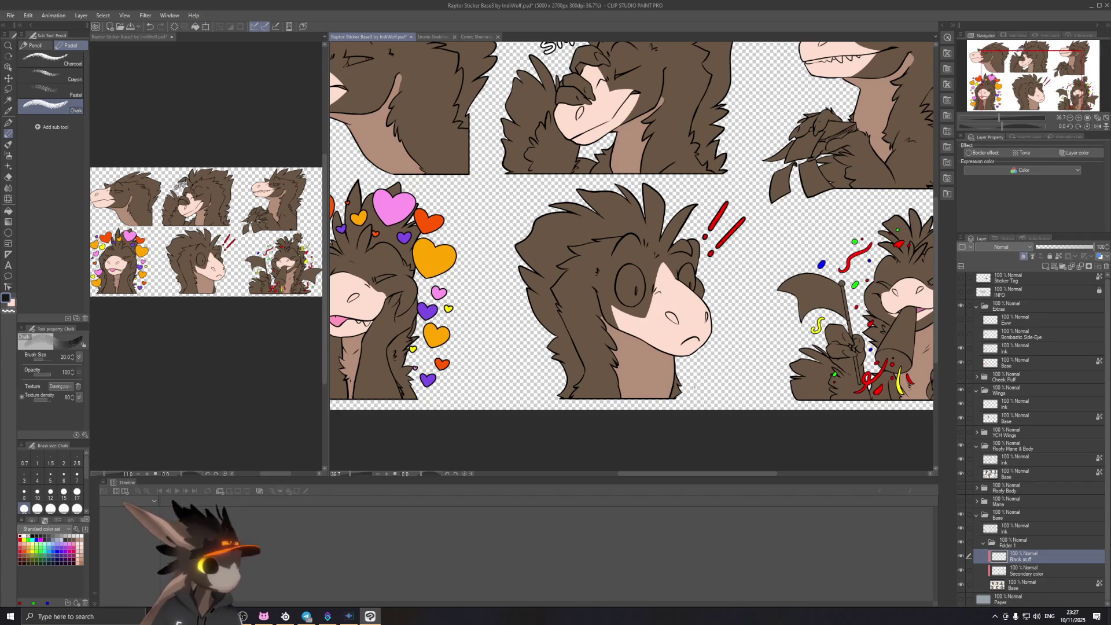
scroll(664, 293, "up", 2)
scroll(664, 293, "up", 2)
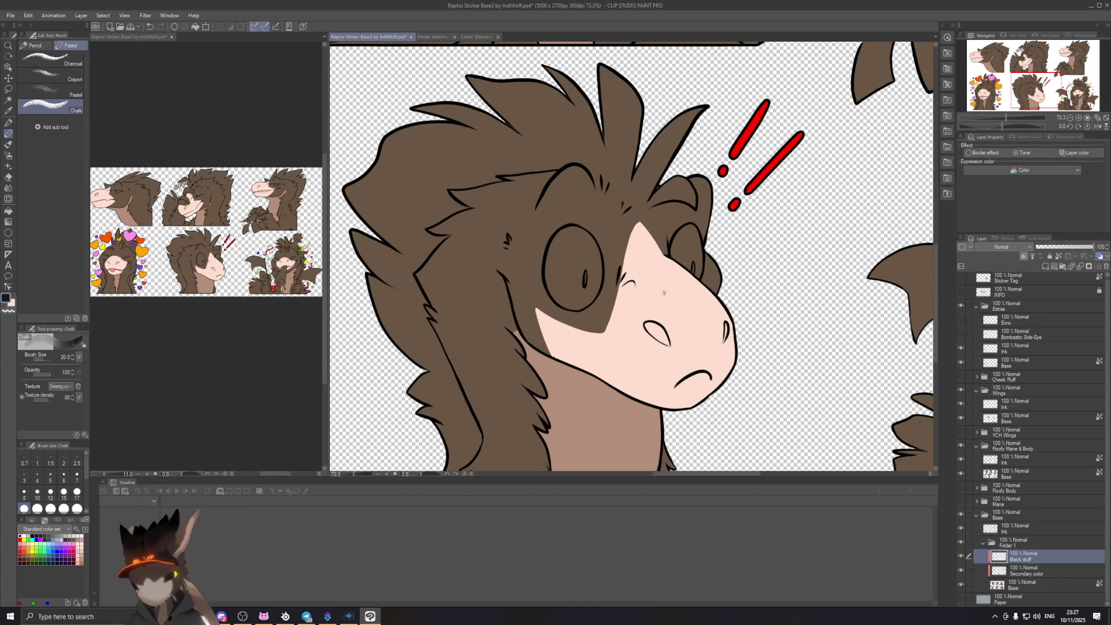
left_click(8, 123)
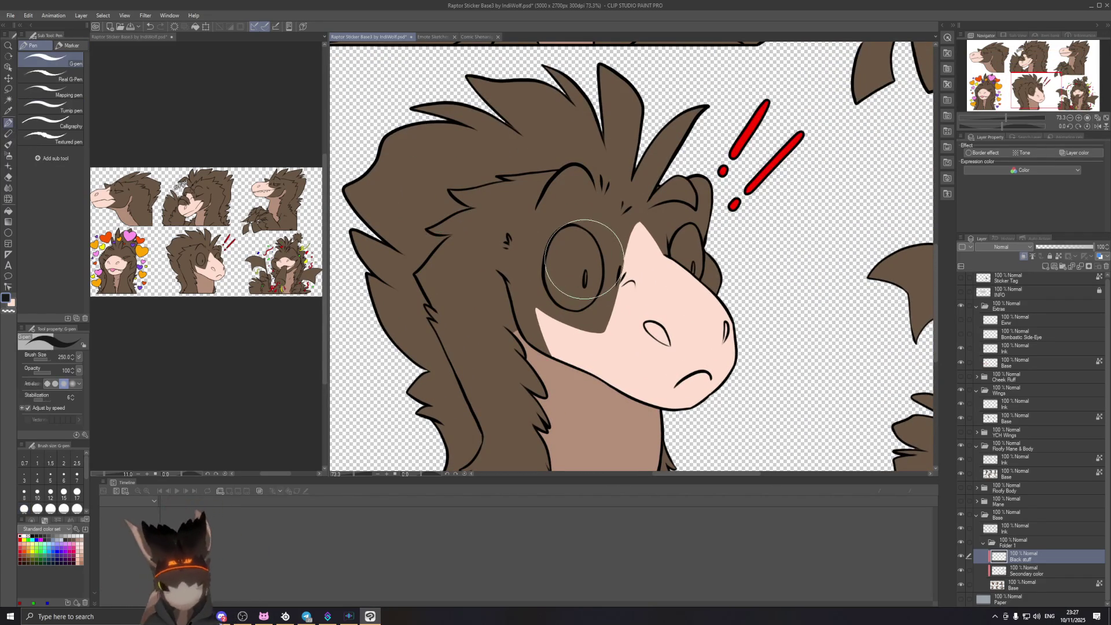
key("bracketleft")
key("bracketleft")
key("bracketleft")
scroll(593, 304, "up", 3)
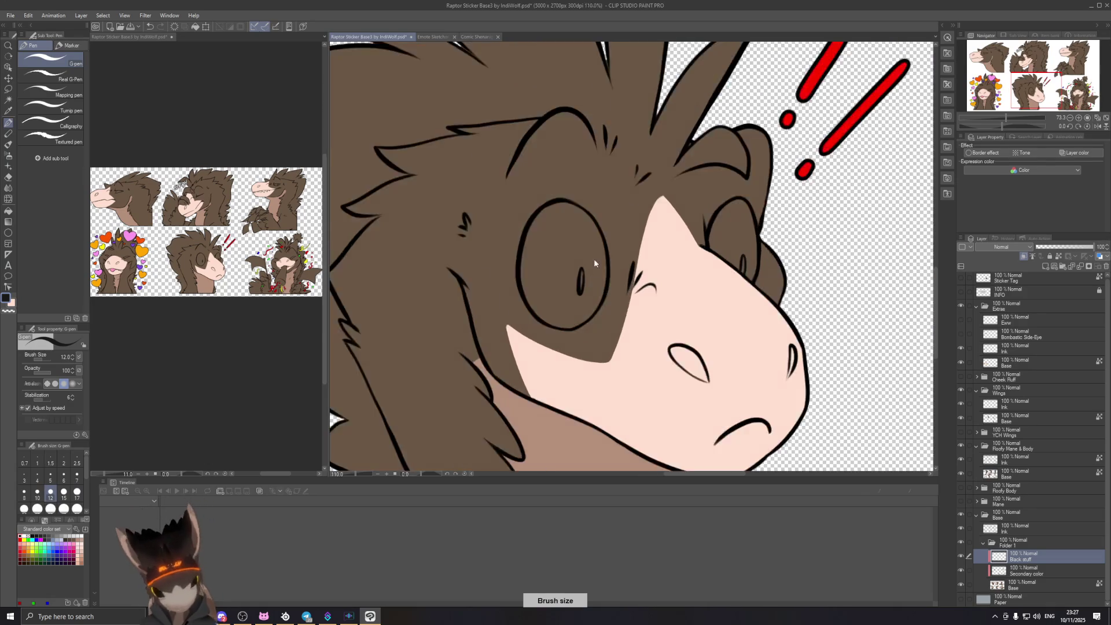
scroll(589, 294, "up", 4)
scroll(585, 282, "up", 1)
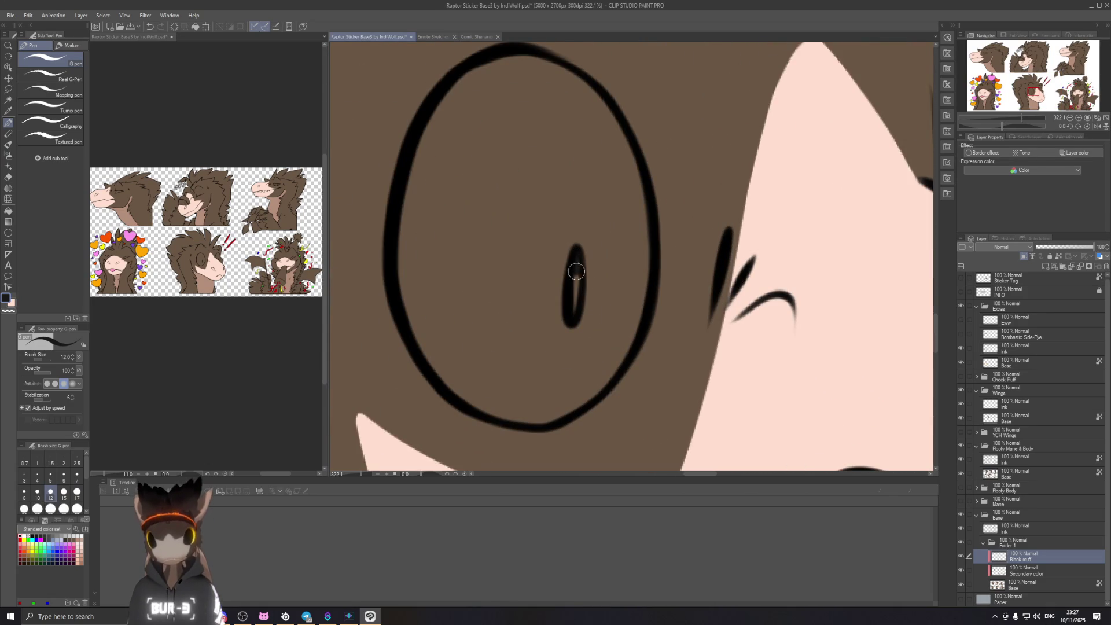
key("bracketleft")
key("bracketleft")
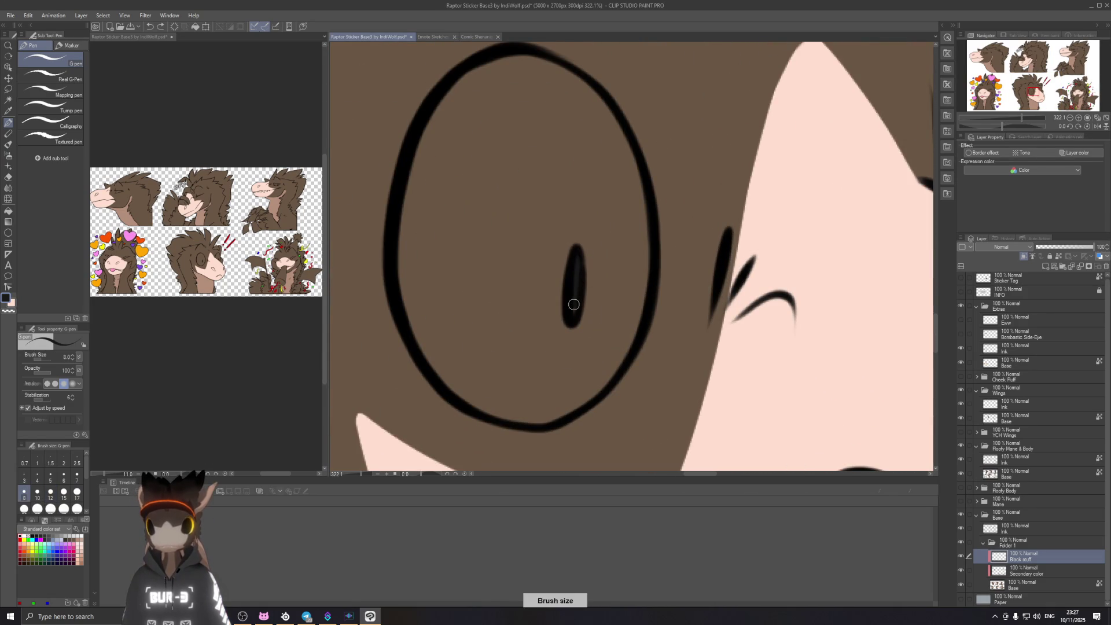
Step: Frame the partying raptor sticker in the left canvas view
left_click_drag(841, 320, 404, 355)
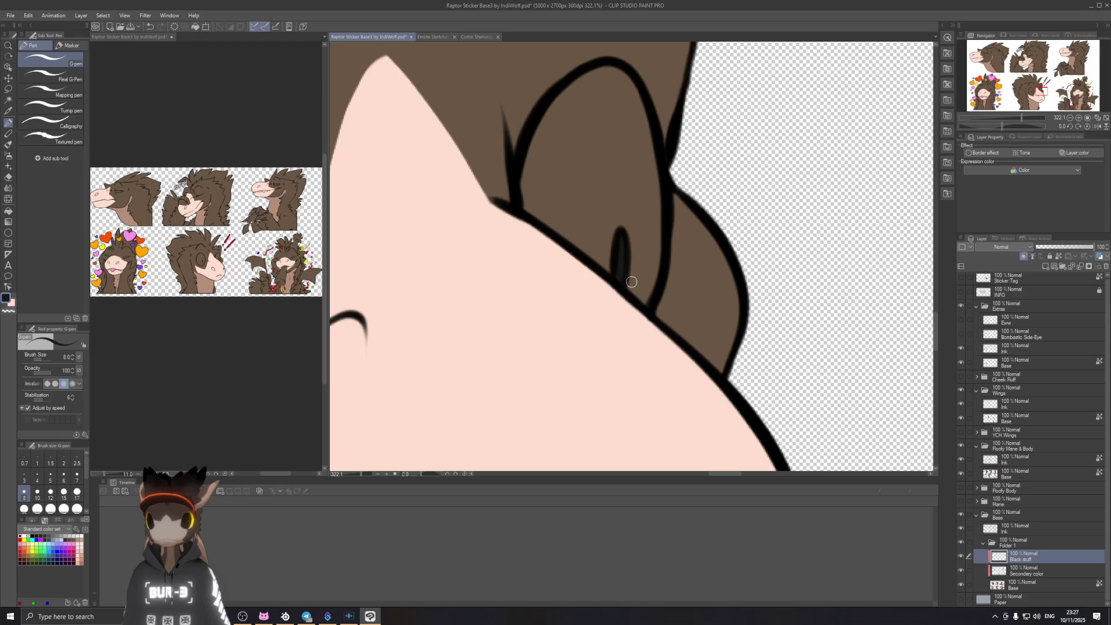
left_click(129, 37)
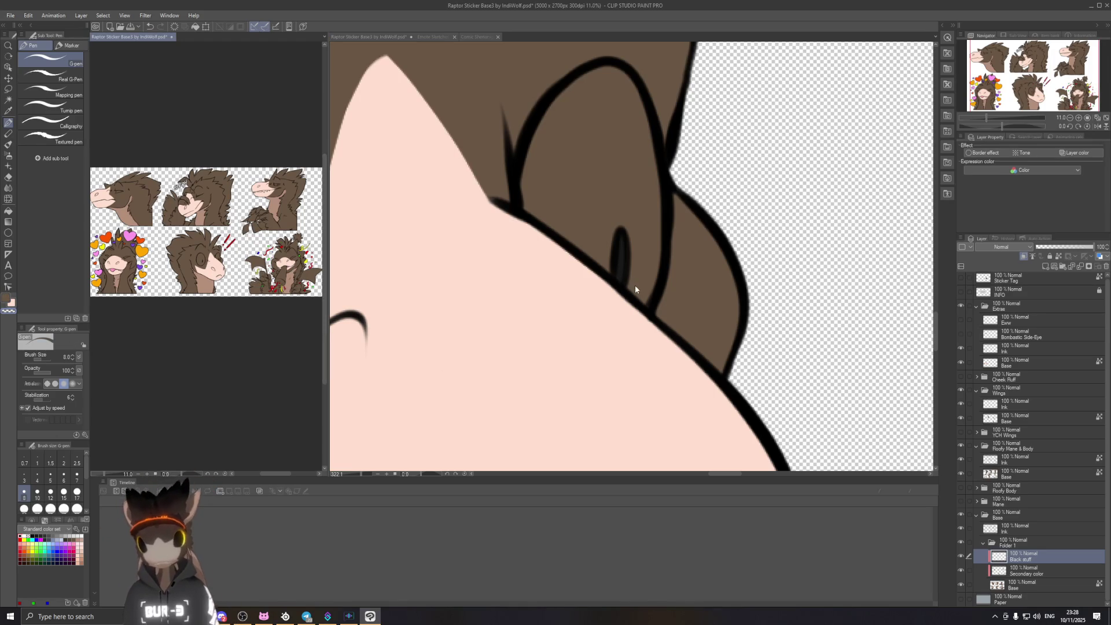
left_click(619, 268)
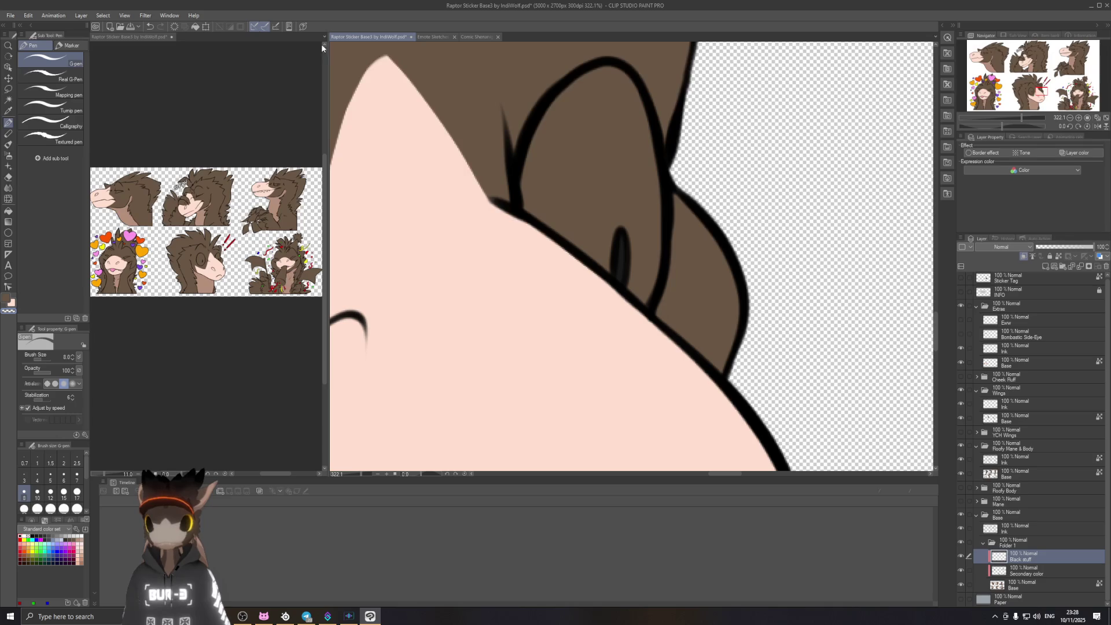
left_click(301, 132)
scroll(293, 278, "up", 6)
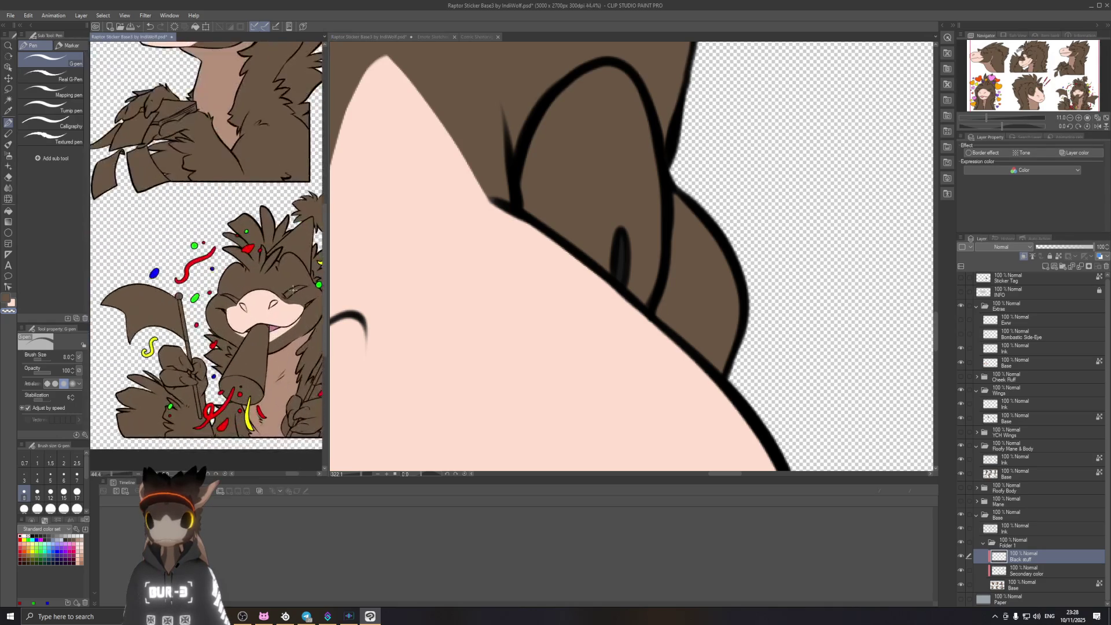
left_click_drag(292, 310, 245, 288)
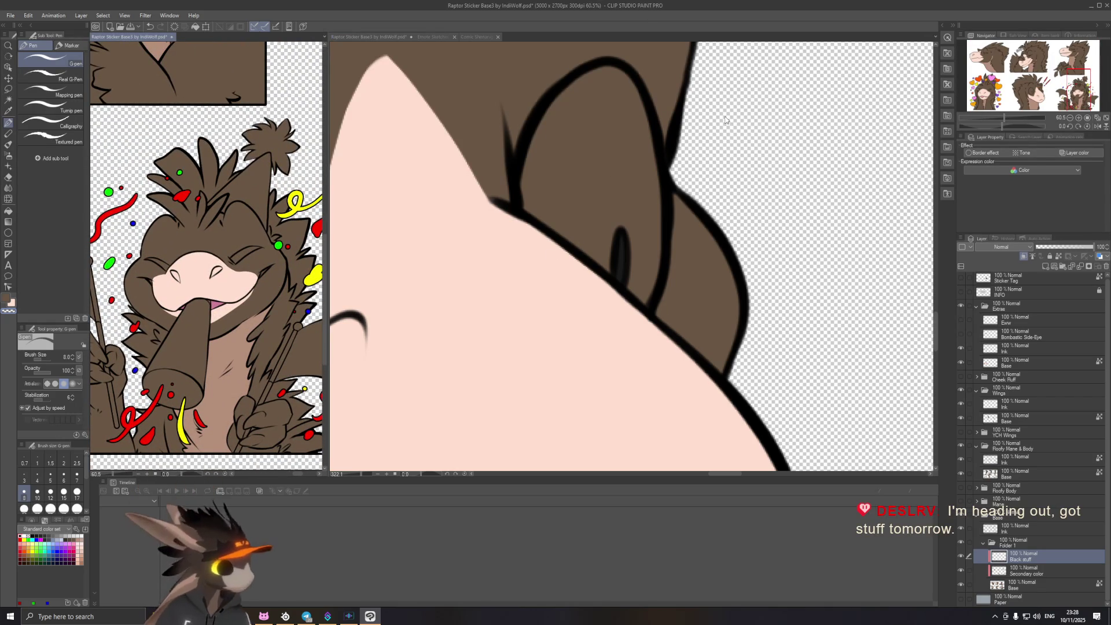
Step: Zoom to the shocked raptor's pupil and eyedrop its black as the drawing colour
left_click(359, 37)
left_click_drag(610, 228, 438, 209)
scroll(438, 208, "down", 3)
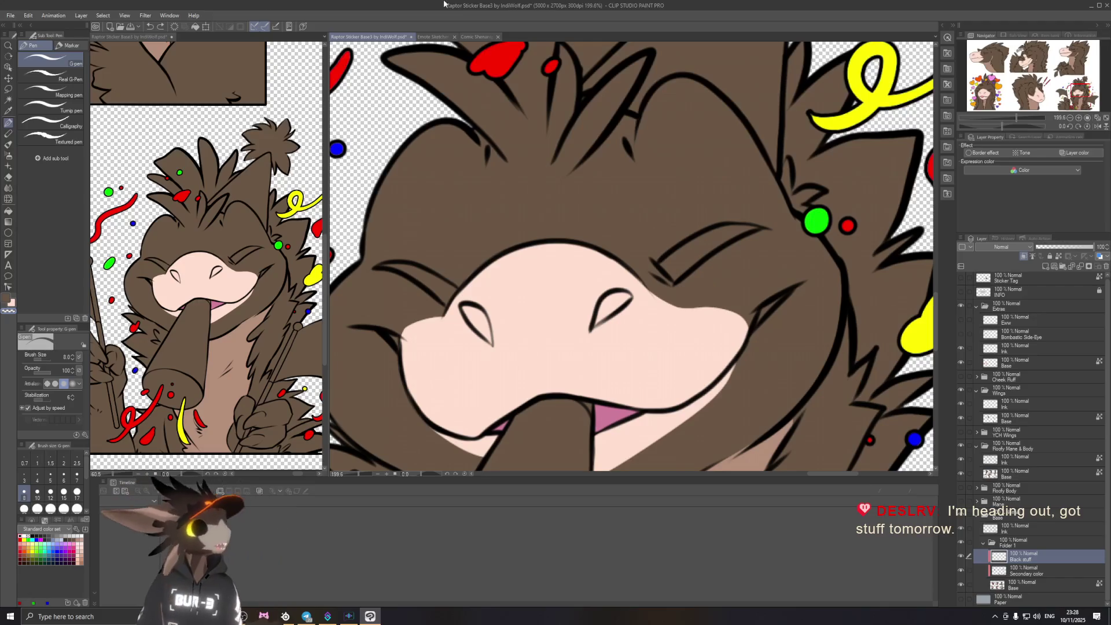
scroll(485, 239, "up", 3)
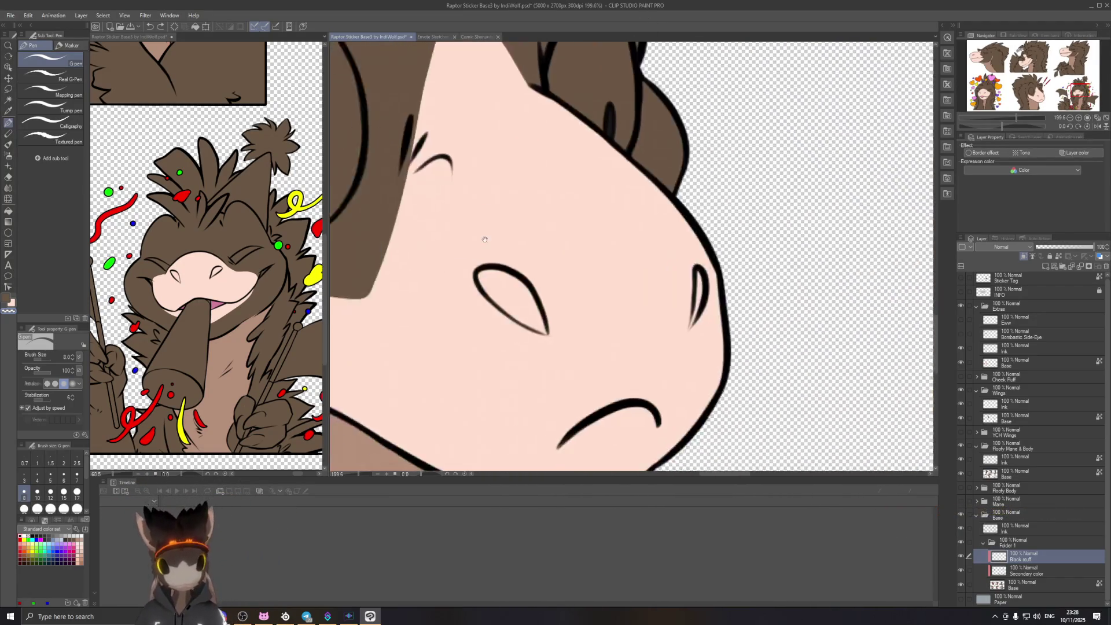
left_click_drag(485, 239, 690, 321)
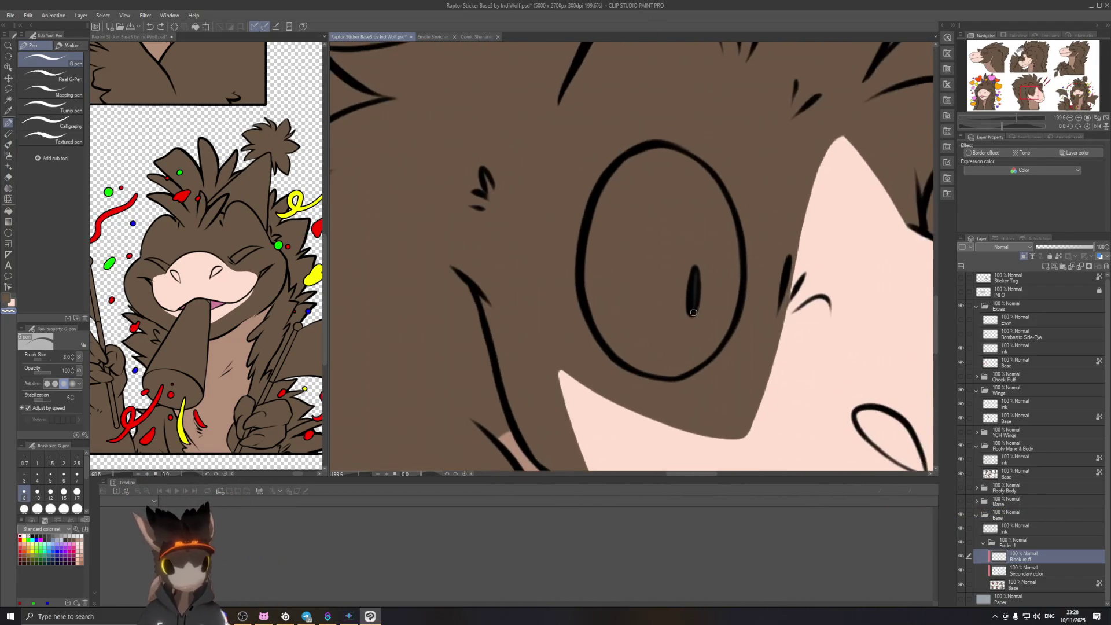
scroll(691, 321, "up", 5)
scroll(686, 282, "up", 1)
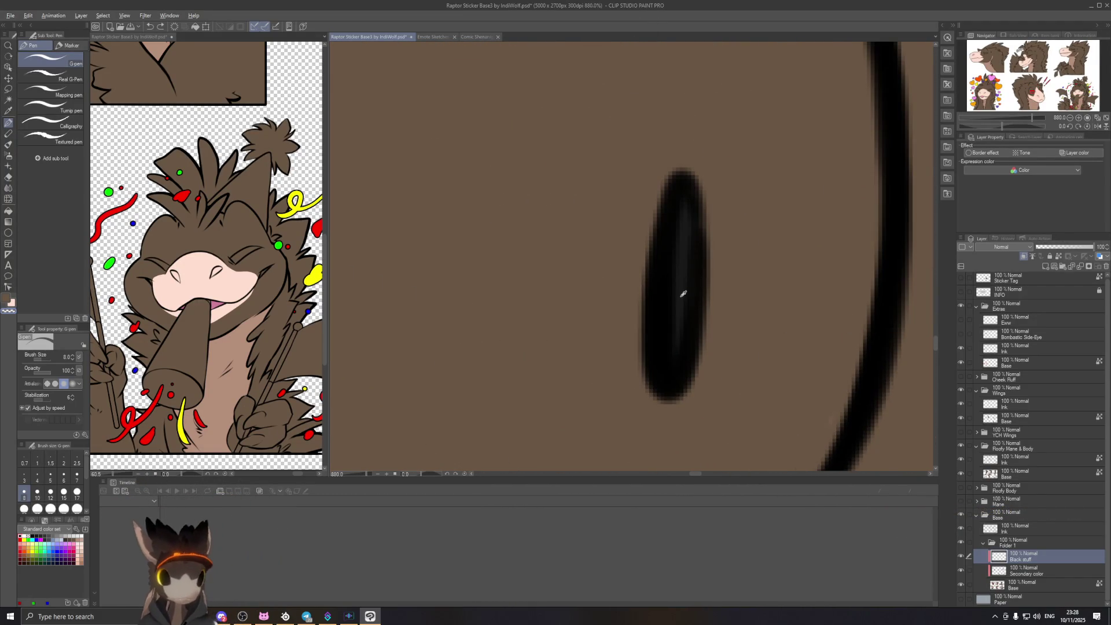
left_click(685, 297, "alt")
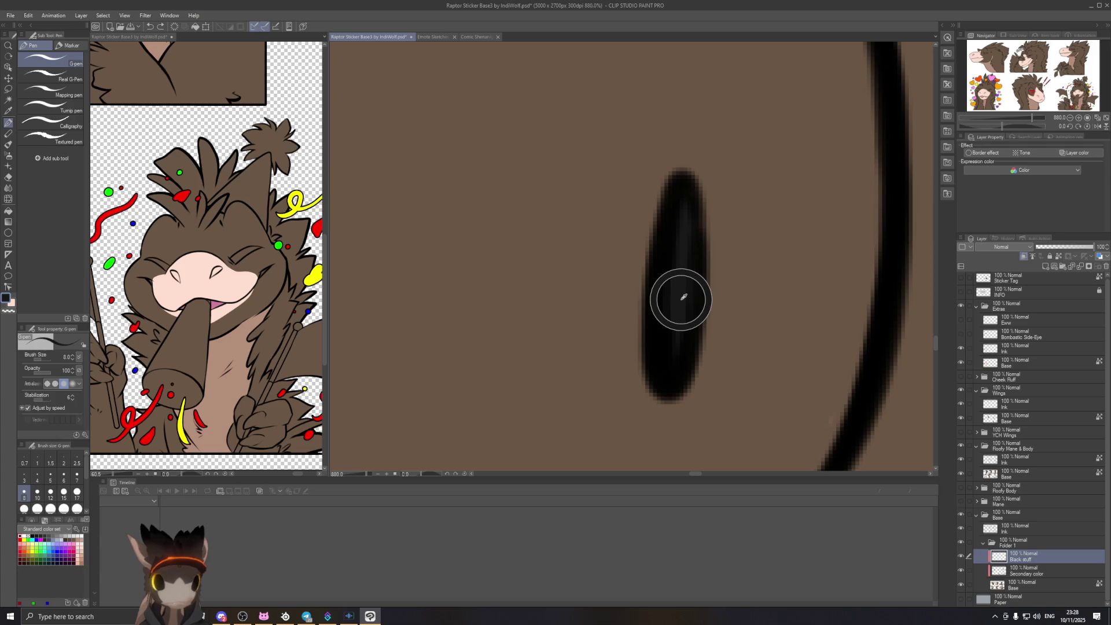
scroll(671, 305, "down", 1)
scroll(631, 300, "down", 3)
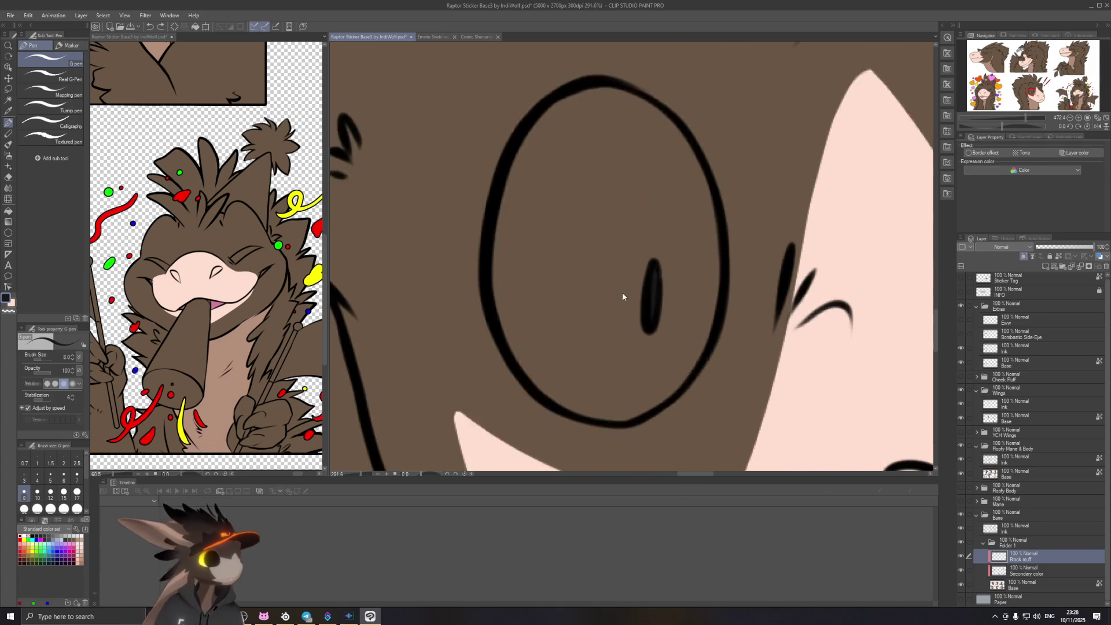
scroll(623, 298, "down", 1)
left_click_drag(711, 315, 471, 326)
scroll(559, 309, "up", 4)
scroll(496, 289, "up", 3)
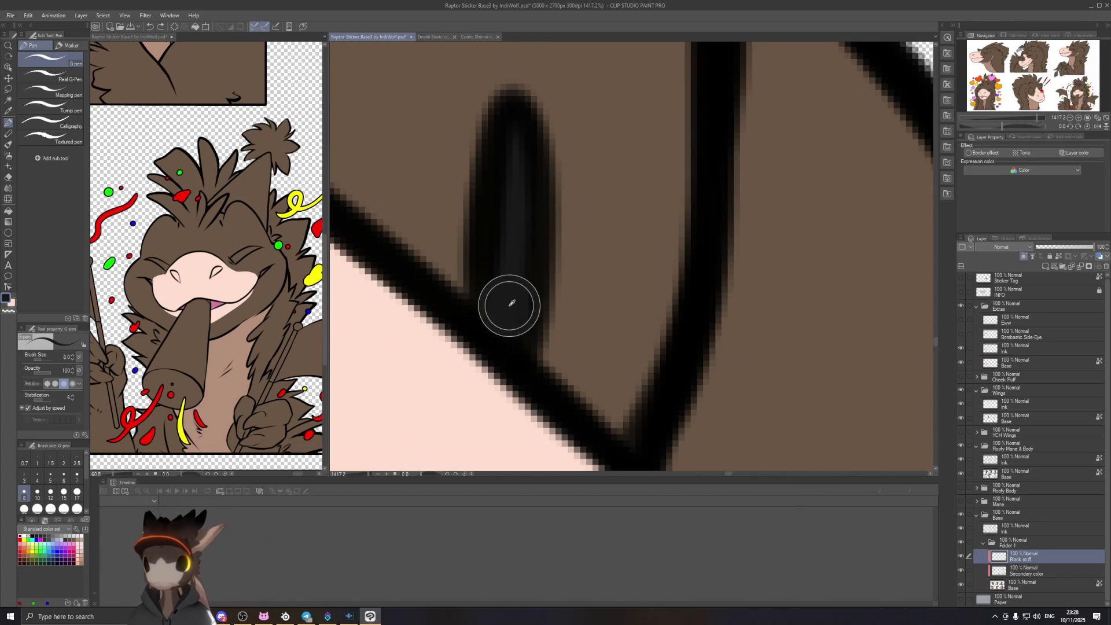
scroll(509, 299, "down", 2)
scroll(463, 284, "down", 3)
scroll(468, 299, "down", 3)
scroll(468, 298, "down", 2)
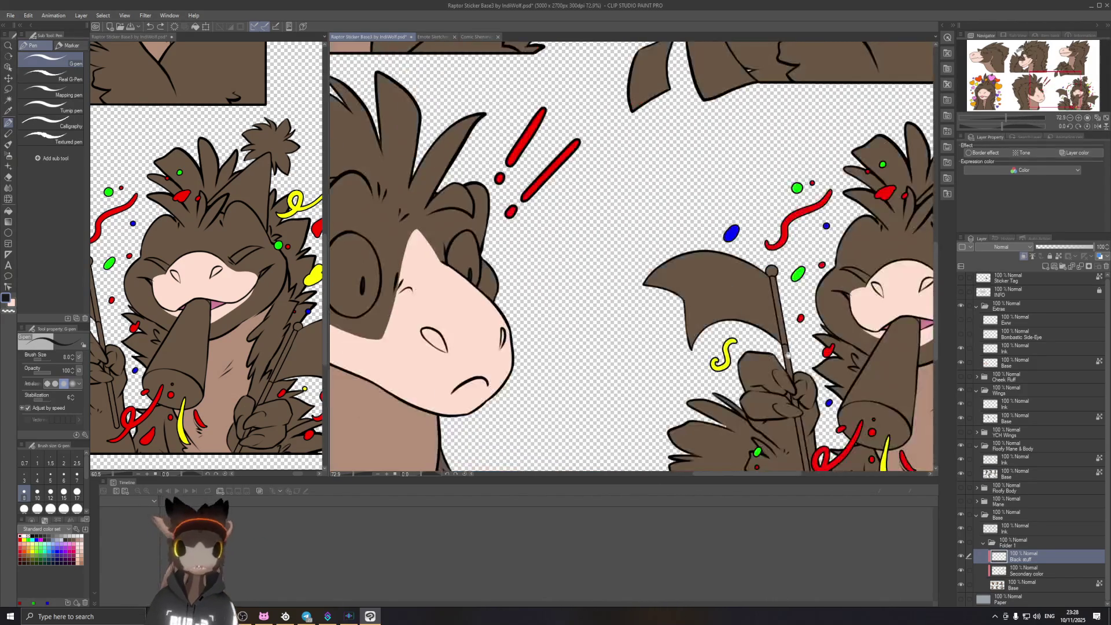
Step: Ink thick black G-pen eyelid strokes over the partying raptor's closed eyes, rotating the canvas
scroll(521, 290, "down", 2)
scroll(607, 278, "up", 2)
scroll(636, 272, "up", 3)
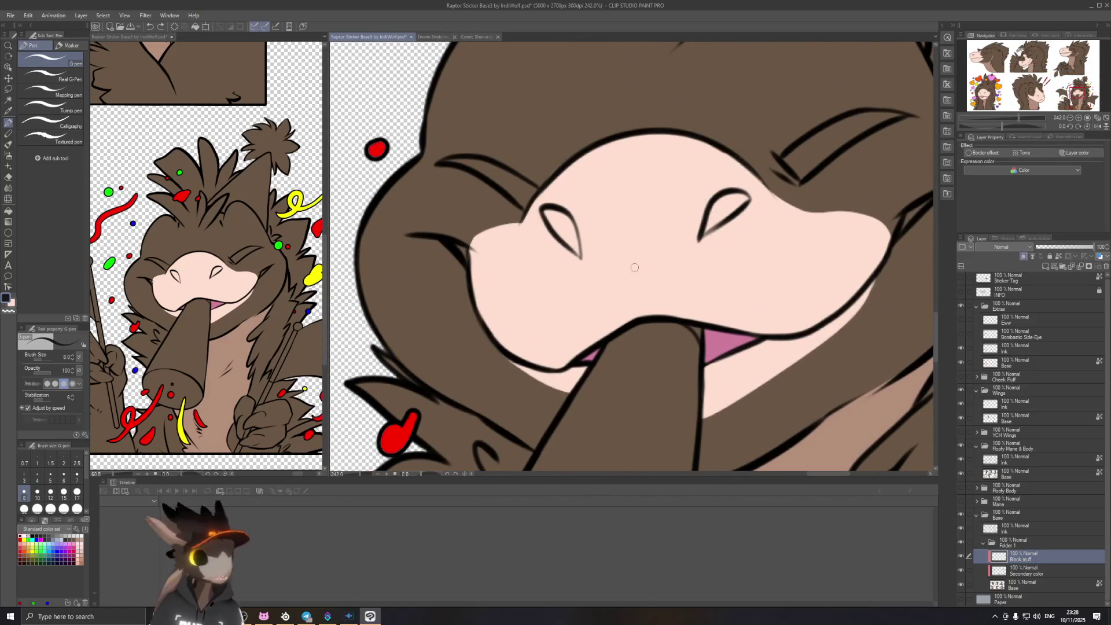
left_click_drag(789, 152, 843, 126)
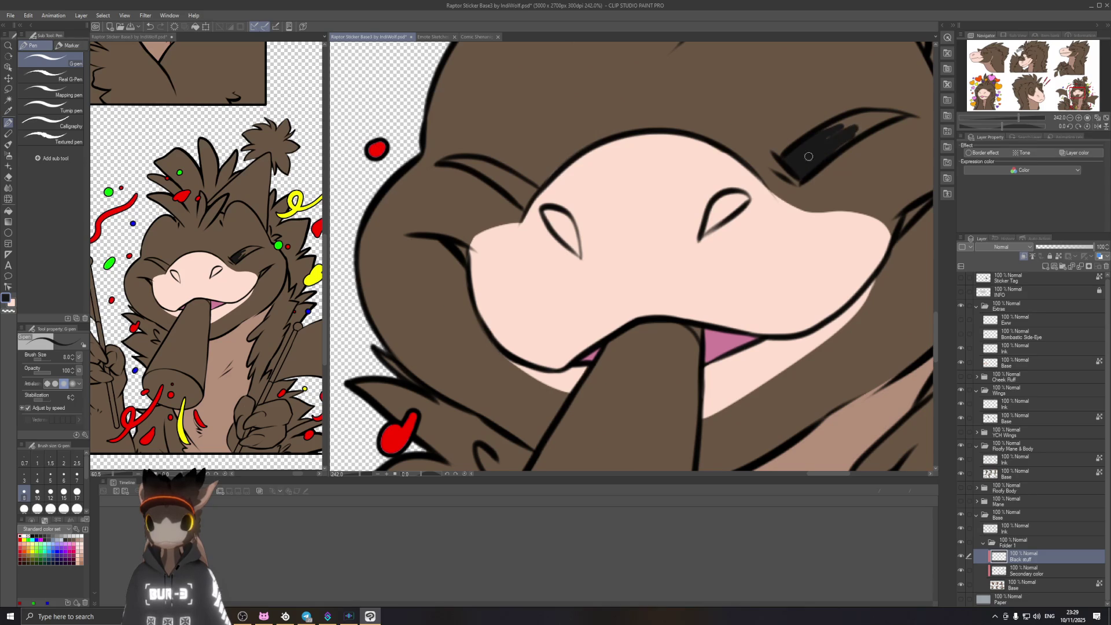
mouse_move(790, 158)
left_mouse_down()
mouse_move(850, 123)
mouse_move(795, 195)
mouse_move(825, 164)
mouse_move(793, 167)
left_mouse_up()
mouse_move(917, 203)
left_mouse_down()
mouse_move(852, 239)
mouse_move(775, 88)
left_mouse_up()
left_click_drag(686, 110, 663, 143)
mouse_move(668, 134)
left_mouse_down()
mouse_move(692, 115)
mouse_move(687, 127)
left_mouse_up()
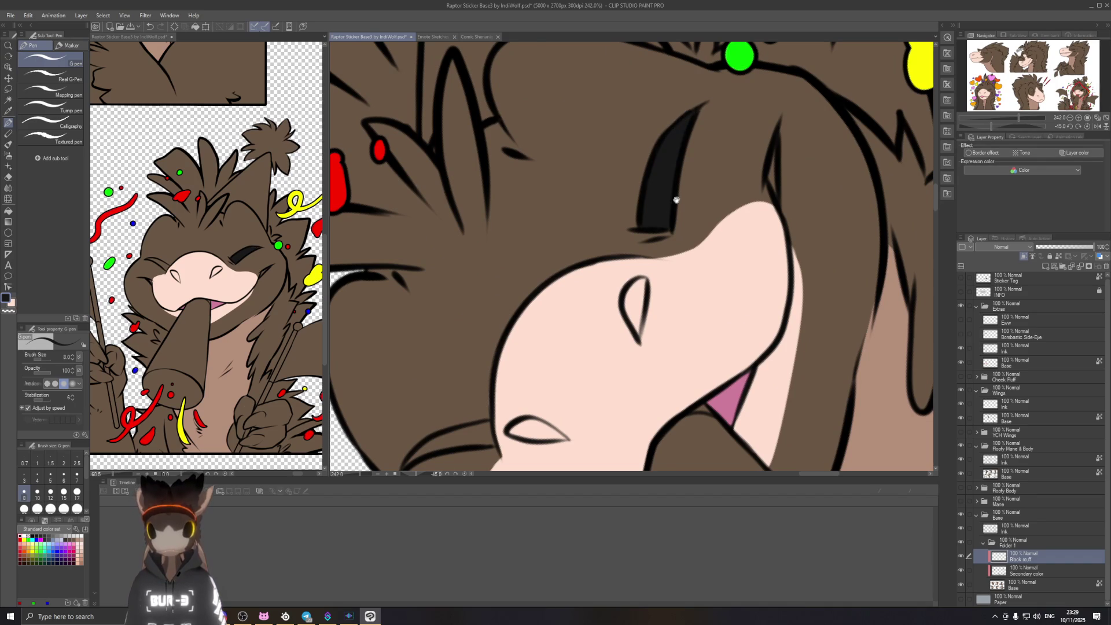
left_click_drag(675, 200, 604, 254)
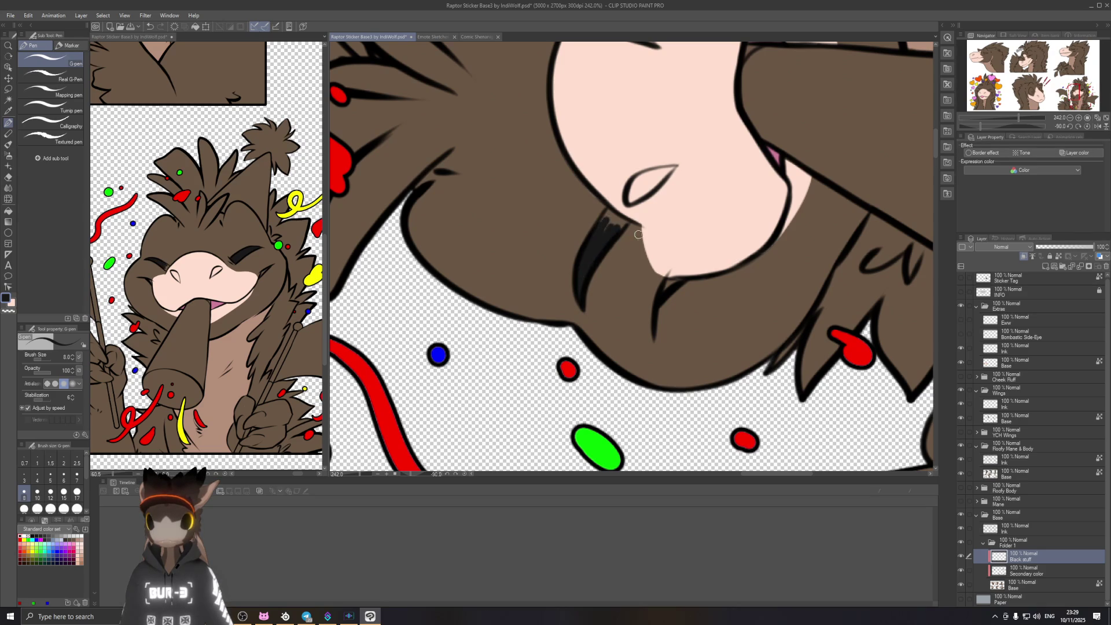
left_click_drag(617, 246, 586, 260)
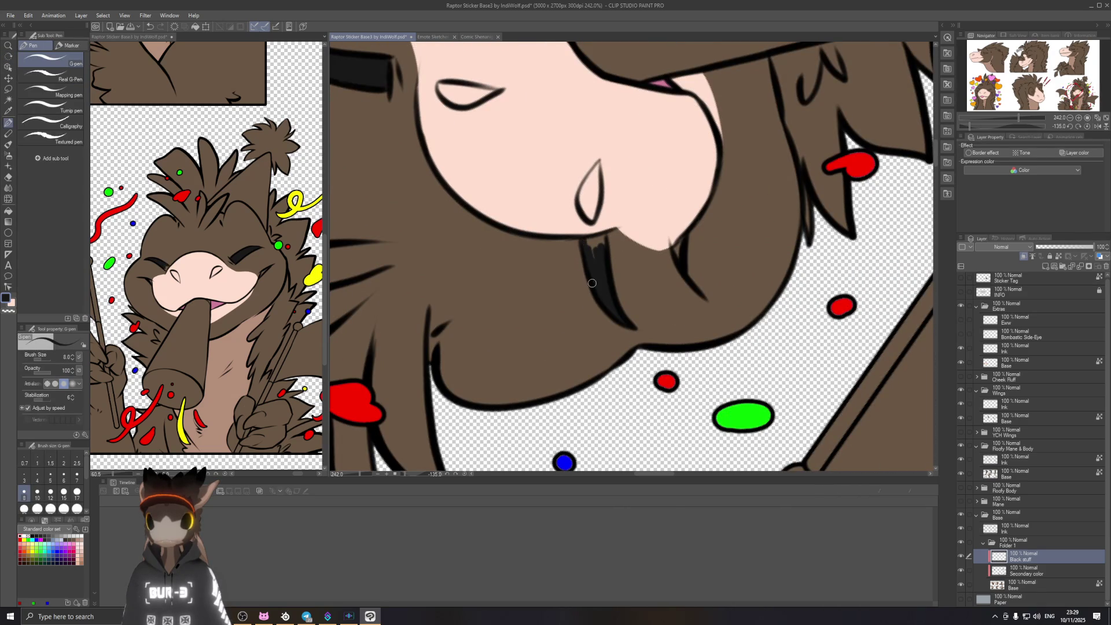
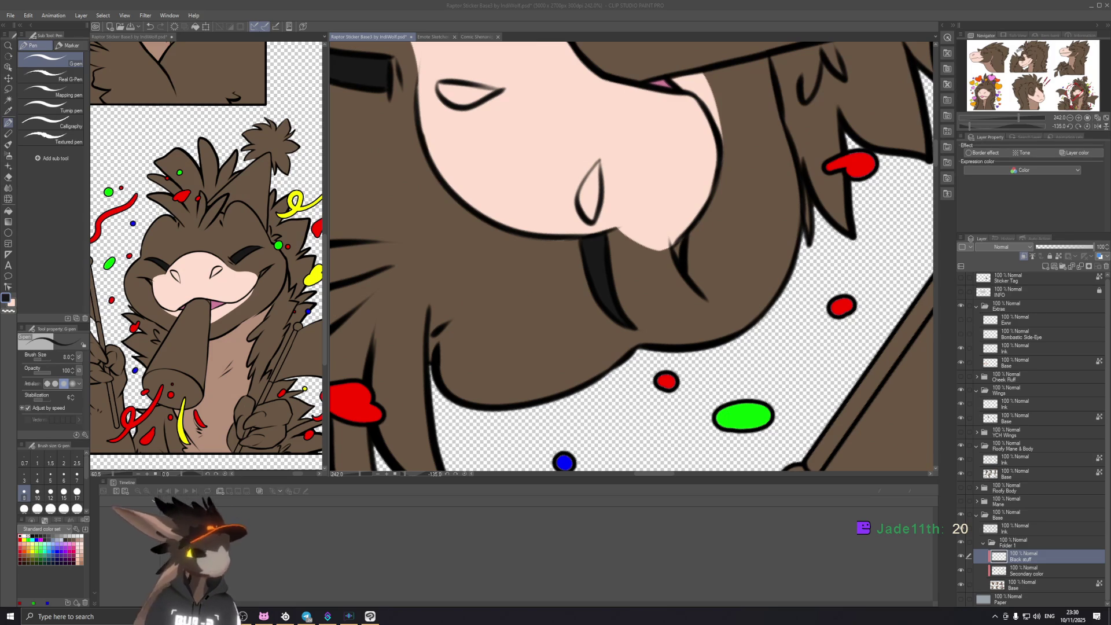
Step: Fill the grinning raptor's eye pupil solid black on the Black stuff layer
left_click(583, 36)
mouse_move(613, 214)
left_mouse_down()
mouse_move(709, 334)
mouse_move(728, 340)
left_mouse_up()
left_click_drag(504, 169, 533, 272)
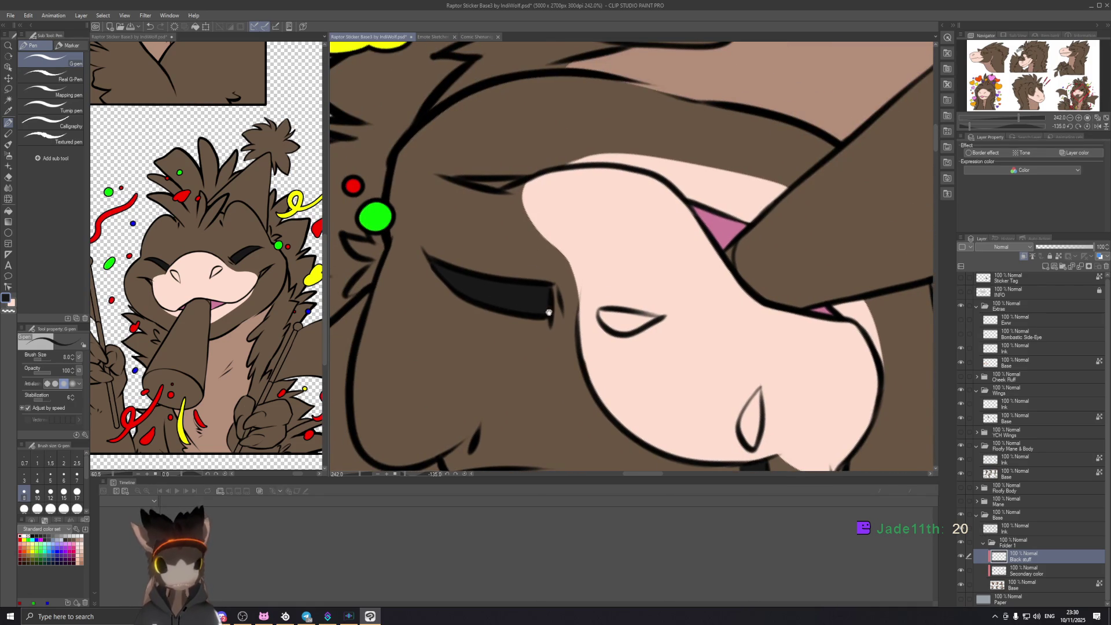
scroll(545, 312, "down", 1)
scroll(573, 304, "down", 1)
scroll(608, 292, "down", 1)
scroll(652, 279, "down", 2)
scroll(652, 279, "down", 3)
scroll(653, 279, "down", 2)
left_click_drag(602, 392, 656, 320)
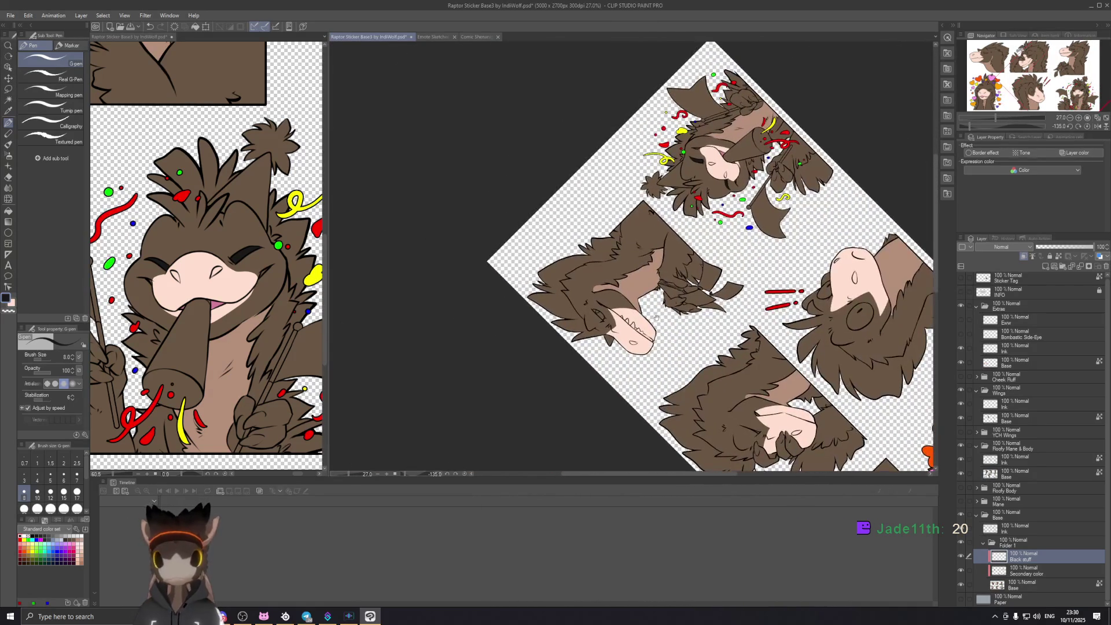
scroll(657, 319, "up", 2)
scroll(625, 319, "up", 2)
scroll(586, 320, "up", 1)
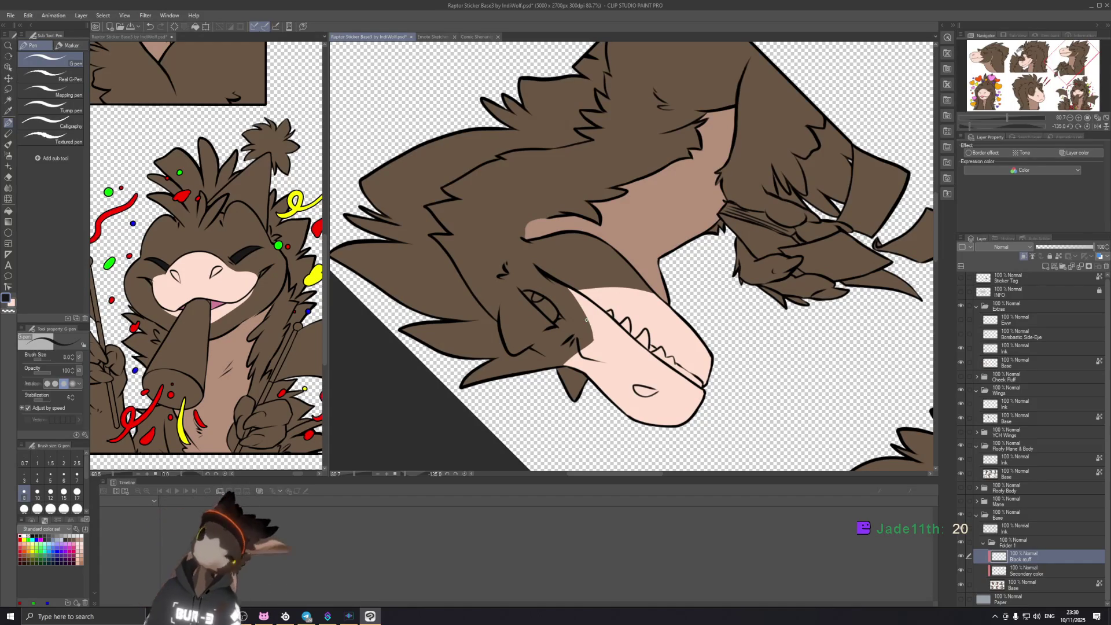
scroll(245, 240, "down", 4)
mouse_move(245, 240)
left_mouse_down()
mouse_move(304, 208)
mouse_move(278, 231)
left_mouse_up()
scroll(278, 231, "down", 1)
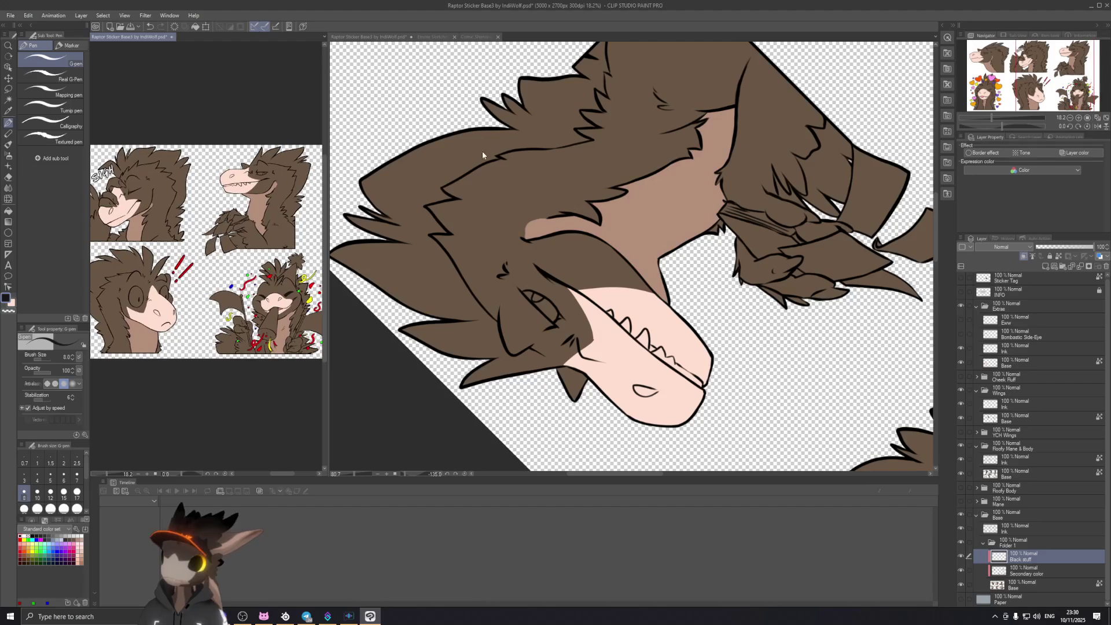
left_click_drag(462, 157, 535, 282)
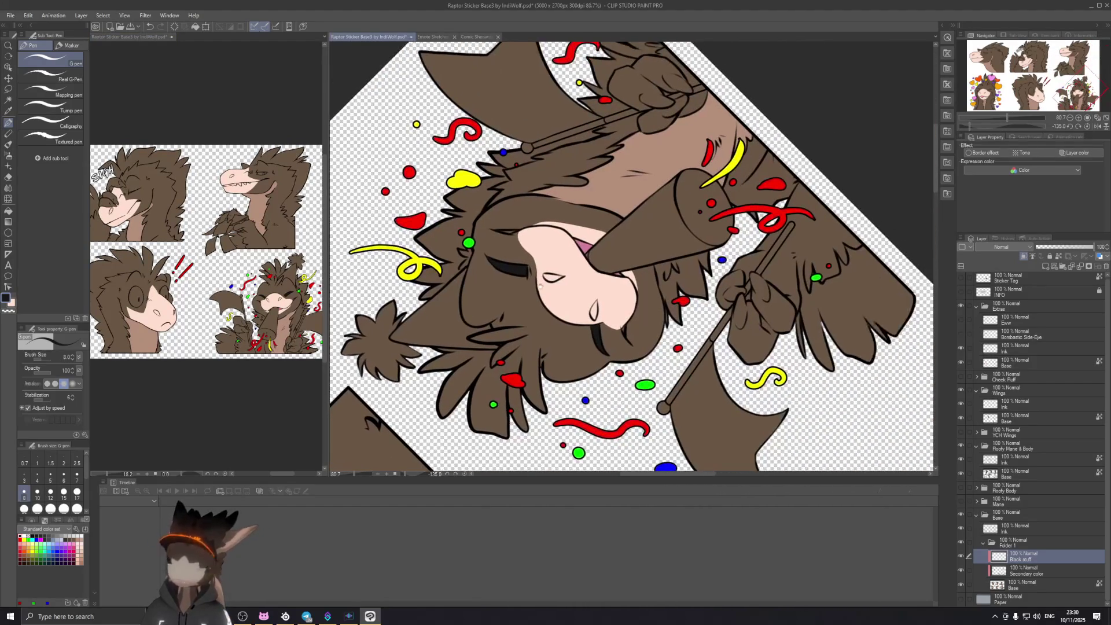
left_click_drag(529, 350, 580, 278)
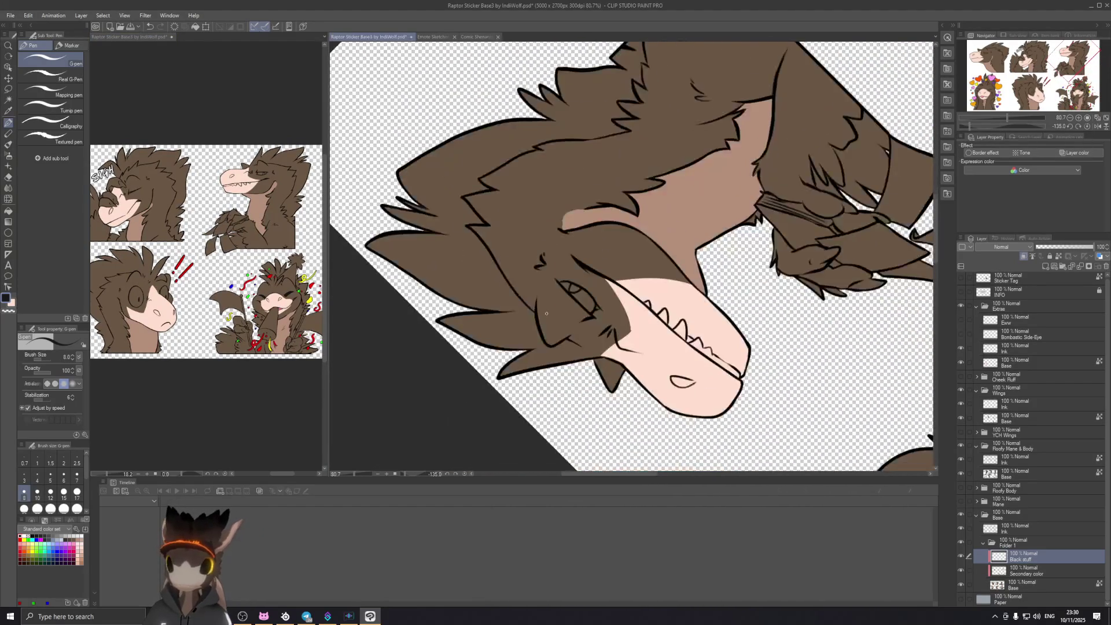
scroll(580, 277, "up", 3)
scroll(580, 278, "up", 2)
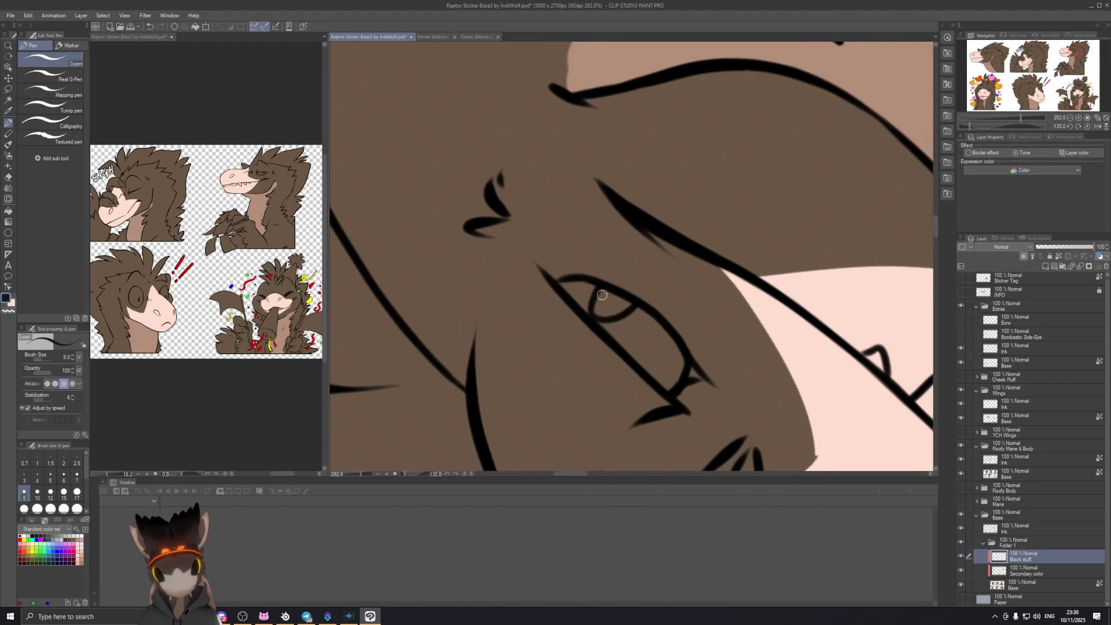
mouse_move(607, 290)
left_mouse_down()
mouse_move(595, 309)
mouse_move(621, 308)
left_mouse_up()
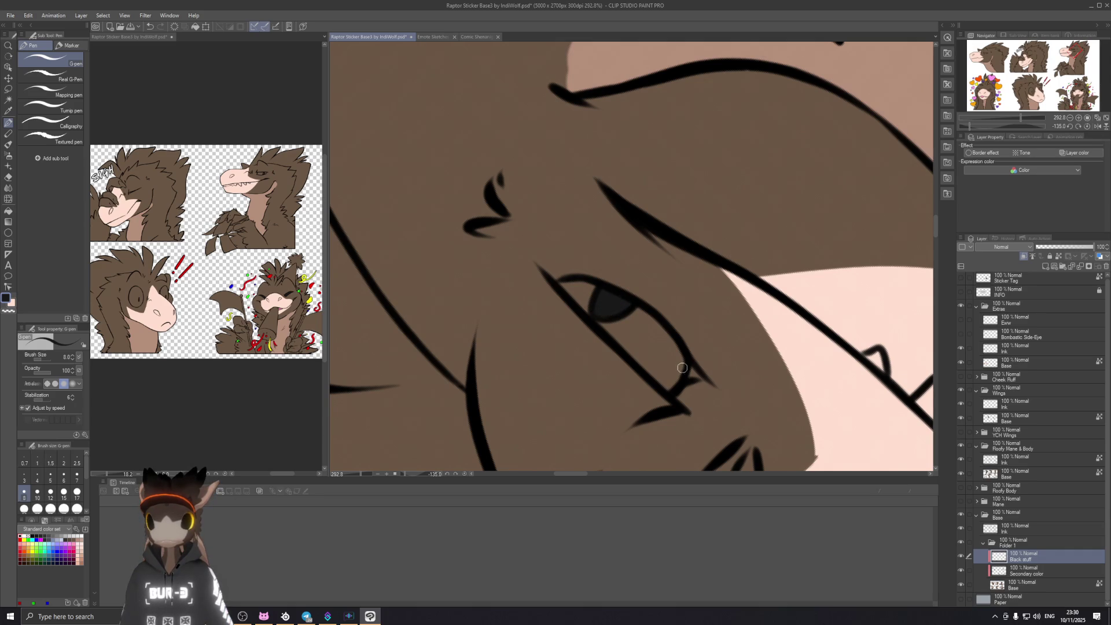
Step: Ink the inside of the raptor's snout nostril solid black
mouse_move(690, 344)
left_mouse_down()
mouse_move(632, 310)
mouse_move(660, 233)
left_mouse_up()
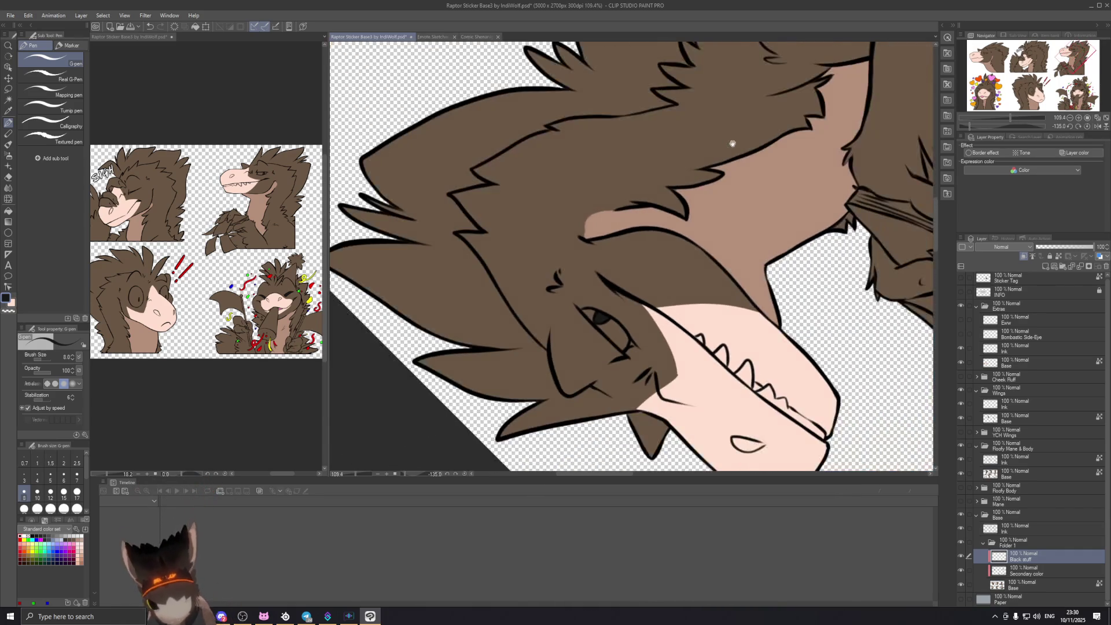
scroll(660, 234, "up", 3)
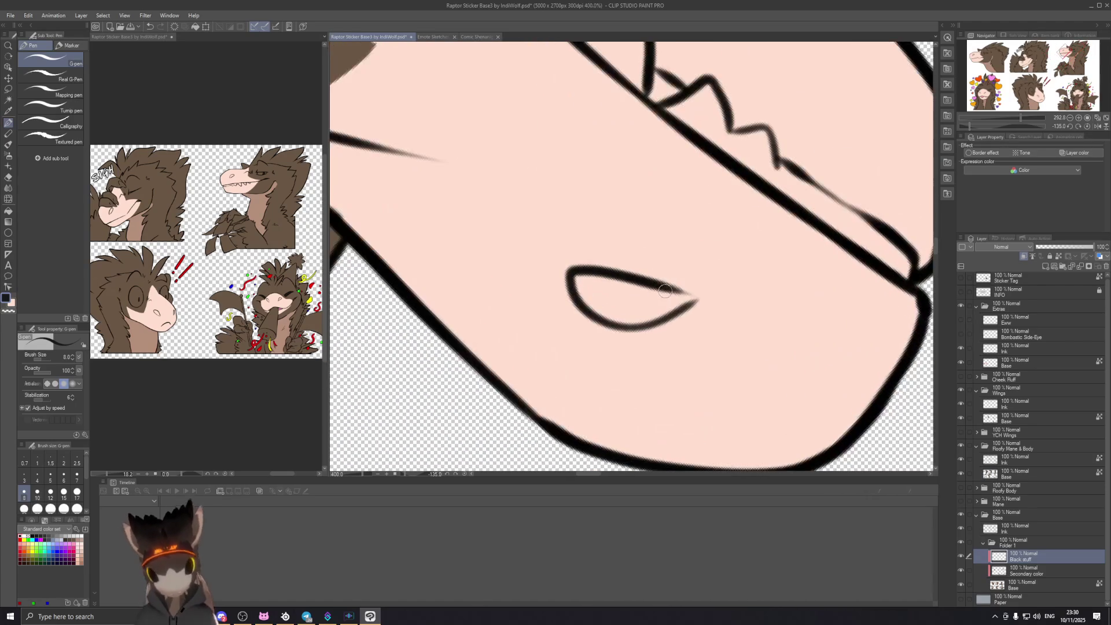
left_click_drag(578, 284, 608, 319)
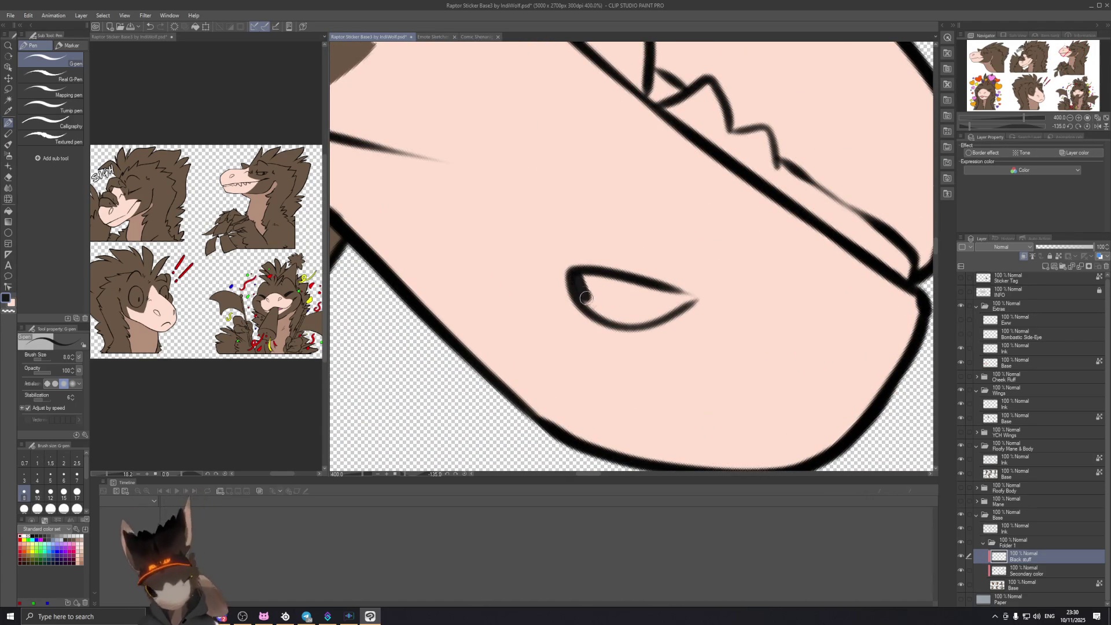
mouse_move(574, 273)
left_mouse_down()
mouse_move(624, 321)
mouse_move(583, 277)
mouse_move(625, 319)
mouse_move(587, 276)
mouse_move(632, 307)
left_mouse_up()
mouse_move(596, 272)
left_mouse_down()
mouse_move(675, 298)
mouse_move(642, 317)
mouse_move(680, 298)
mouse_move(641, 318)
mouse_move(689, 296)
mouse_move(676, 306)
mouse_move(666, 292)
mouse_move(638, 312)
mouse_move(666, 298)
mouse_move(649, 298)
left_mouse_up()
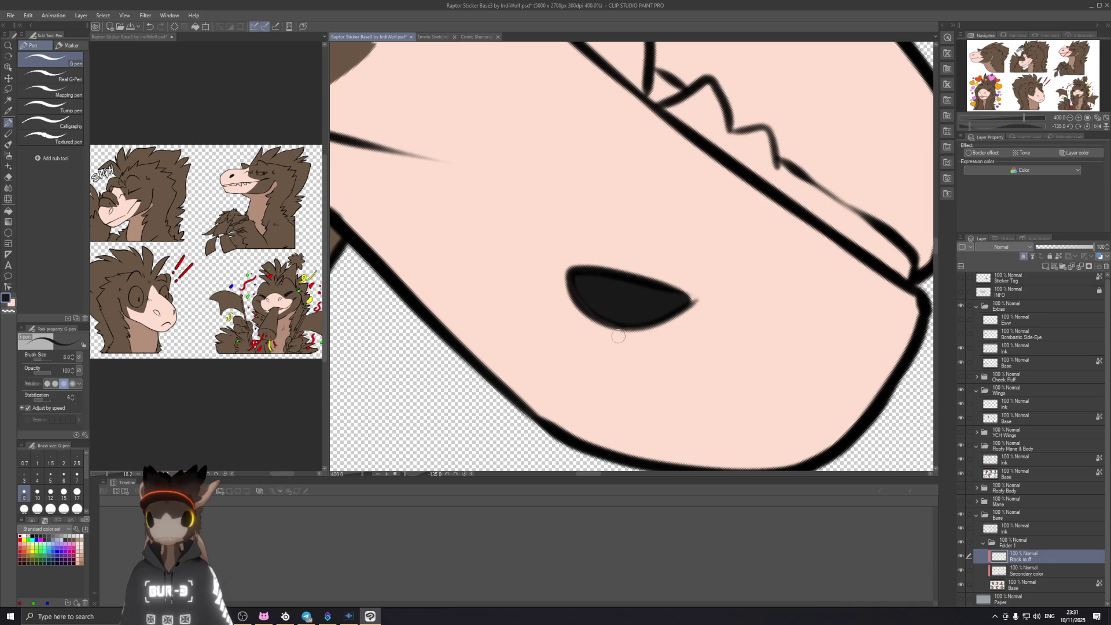
scroll(582, 327, "down", 5)
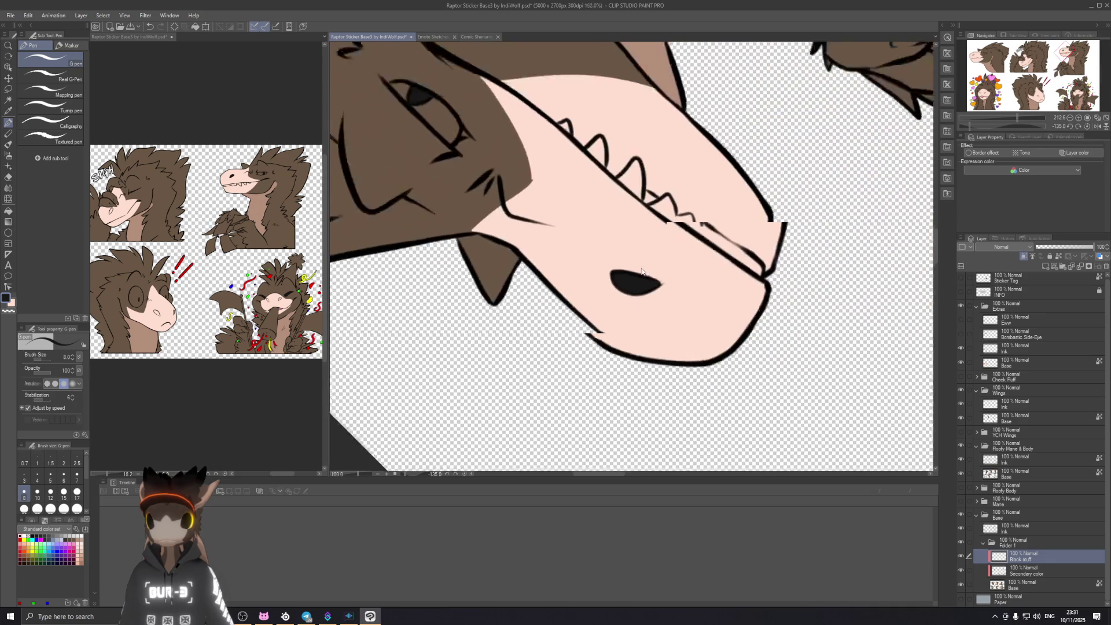
Step: Fill the party-horn raptor's first nostril black, undoing a misplaced stroke
left_click_drag(581, 327, 690, 195)
scroll(590, 327, "down", 2)
scroll(690, 195, "up", 4)
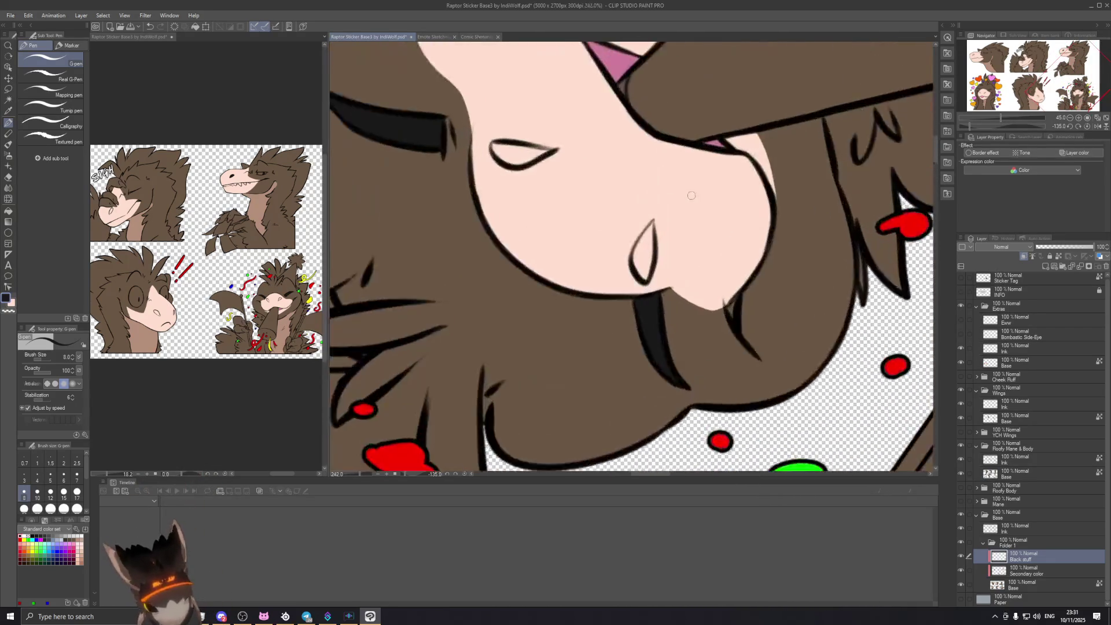
left_click_drag(629, 304, 639, 235)
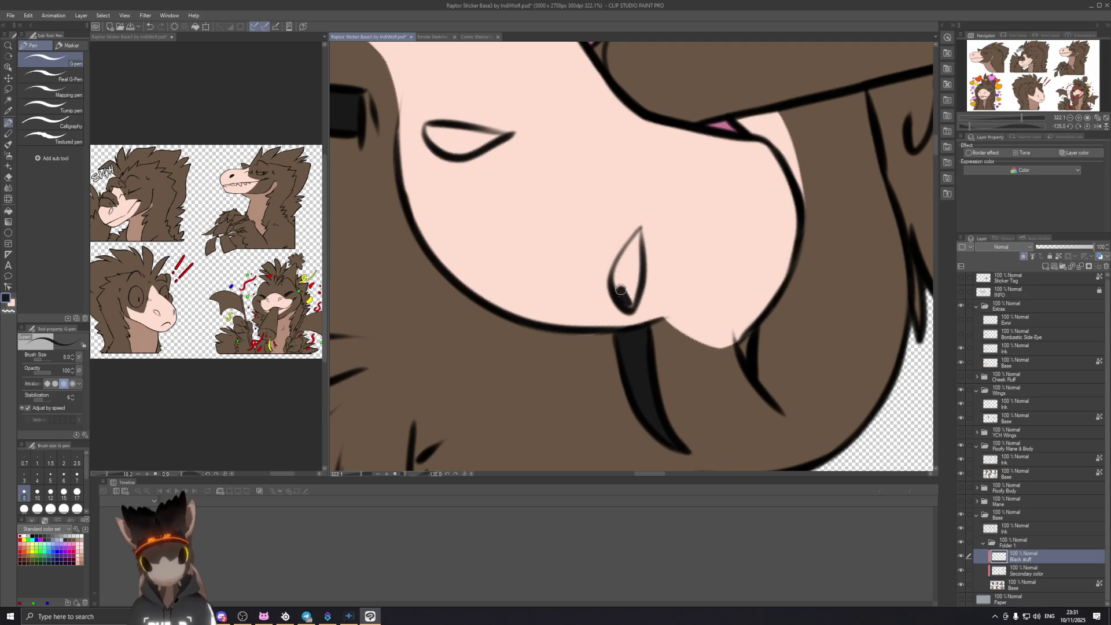
mouse_move(624, 298)
left_mouse_down()
mouse_move(638, 234)
mouse_move(629, 301)
left_mouse_up()
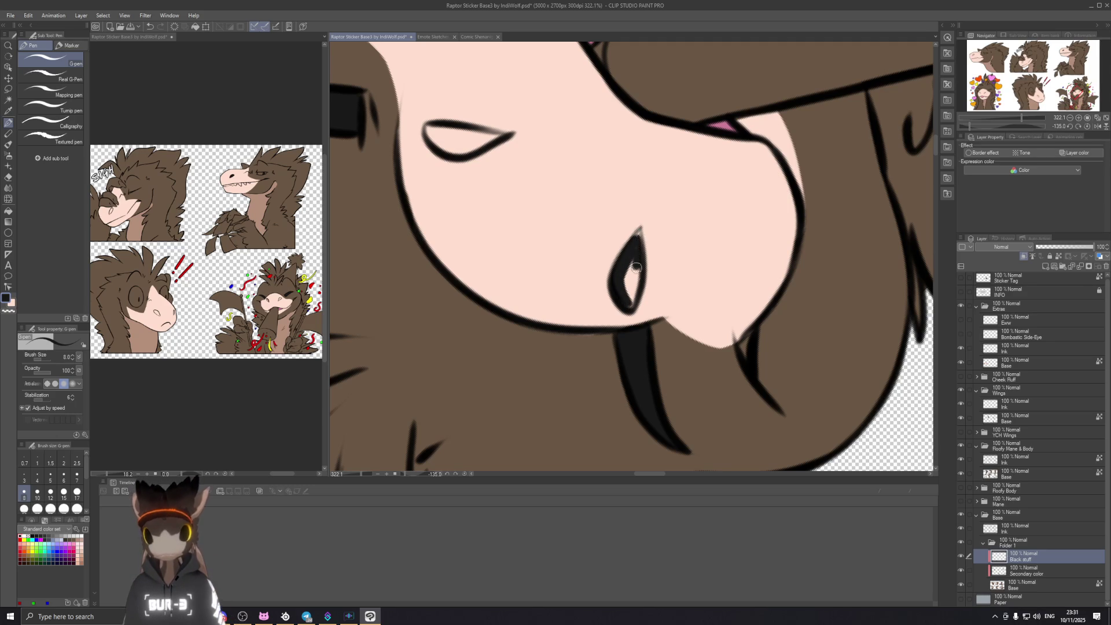
key("ctrl+z")
mouse_move(639, 236)
left_mouse_down()
mouse_move(632, 300)
mouse_move(637, 267)
left_mouse_up()
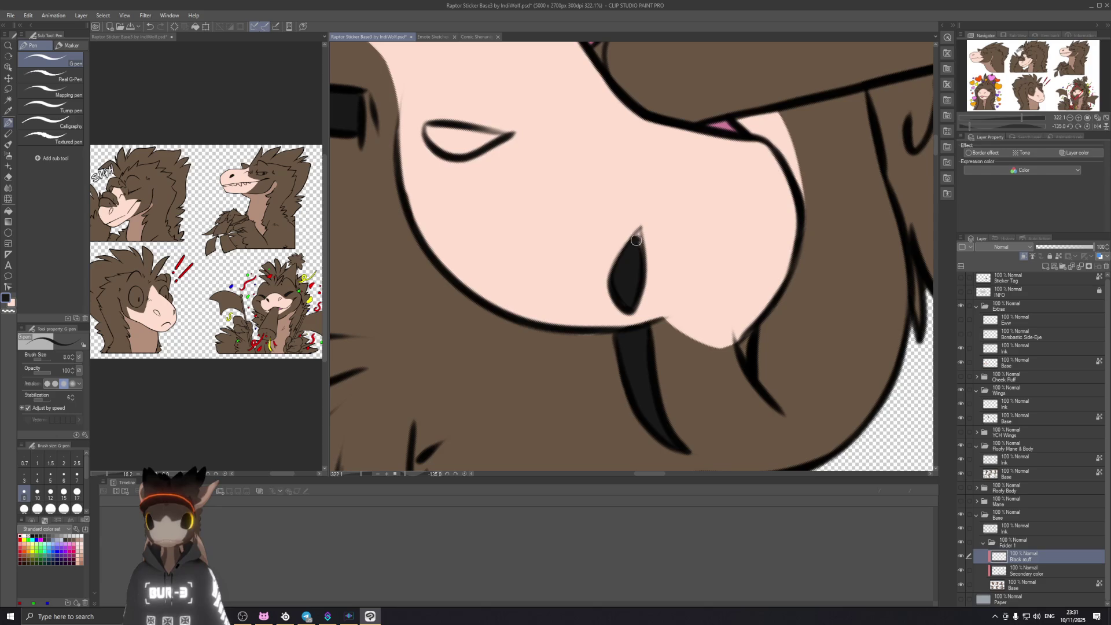
Step: Fill the second nostril solid black with the canvas rotated
left_click_drag(567, 246, 602, 306)
key("ctrl+z")
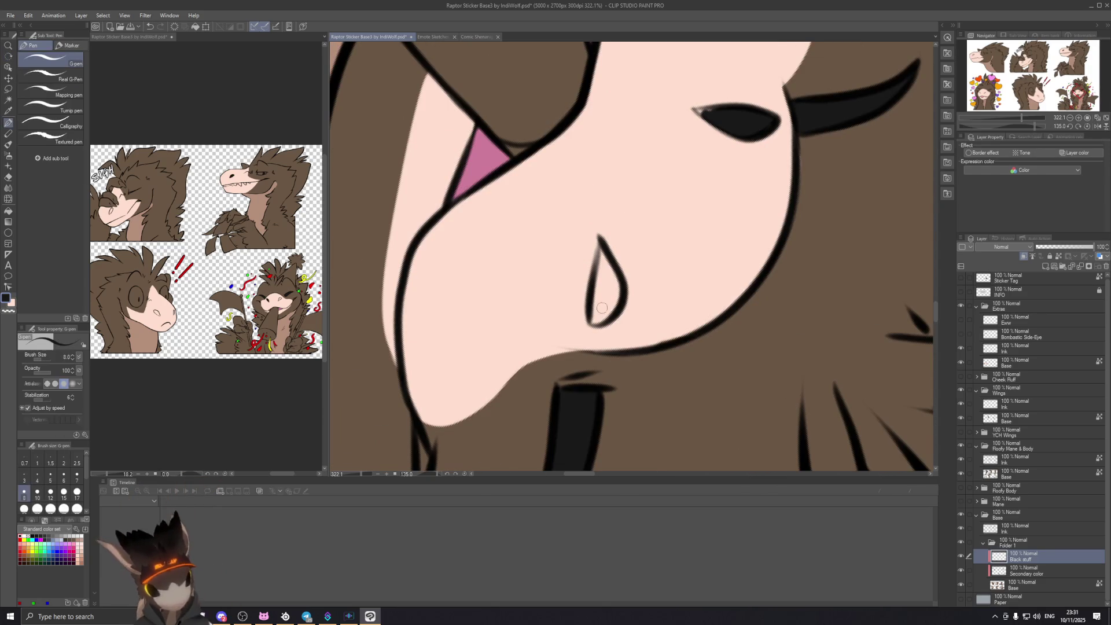
left_click_drag(593, 318, 608, 270)
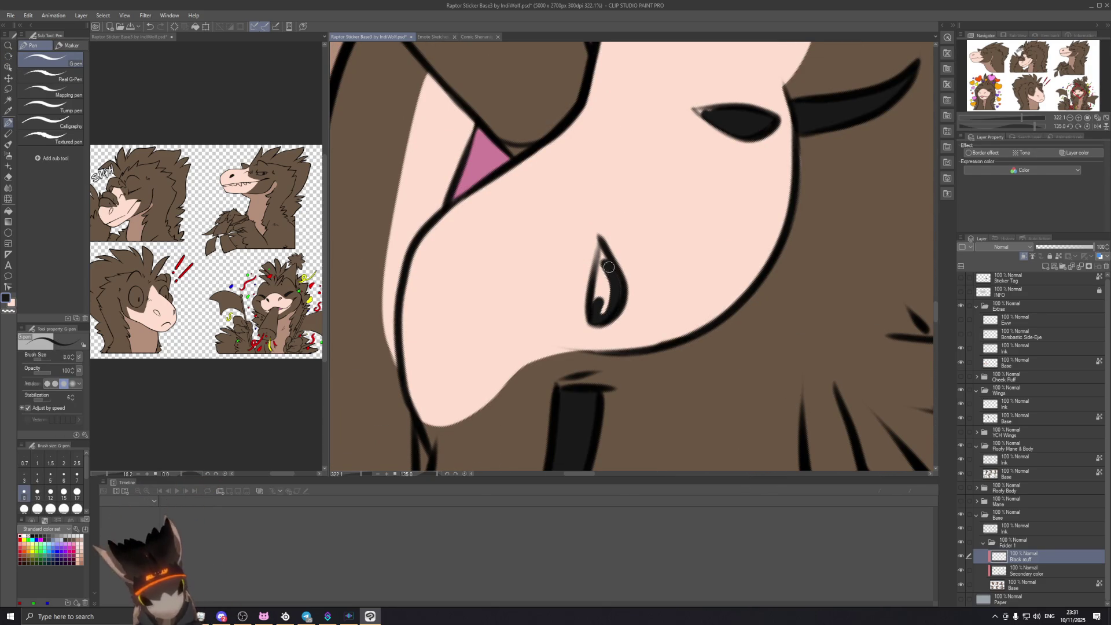
mouse_move(603, 255)
left_mouse_down()
mouse_move(601, 315)
mouse_move(621, 264)
left_mouse_up()
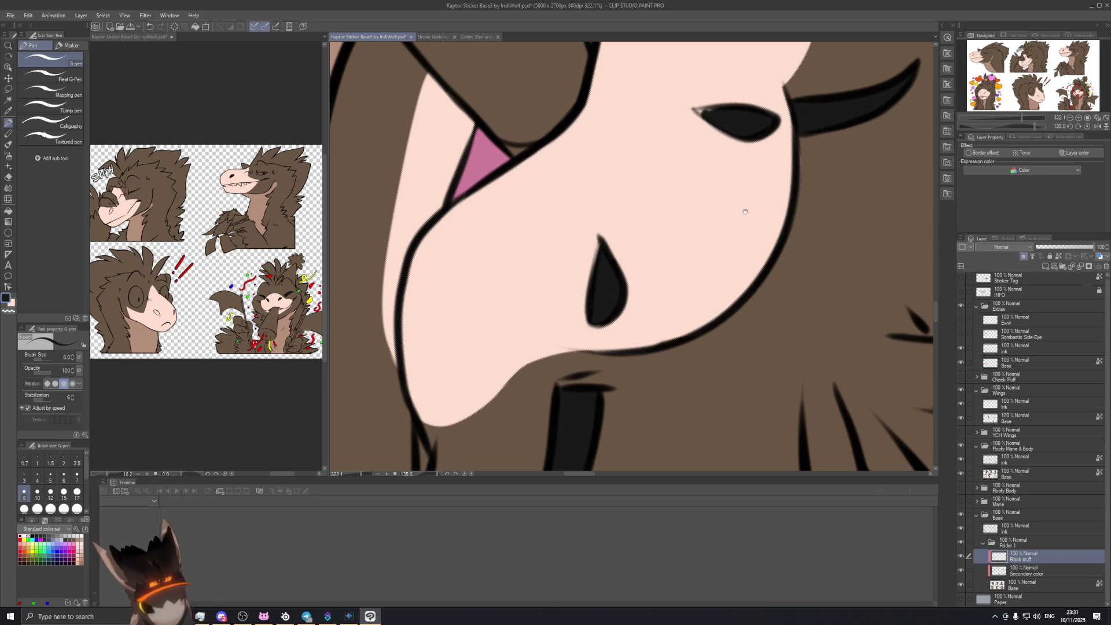
left_click_drag(612, 282, 607, 216)
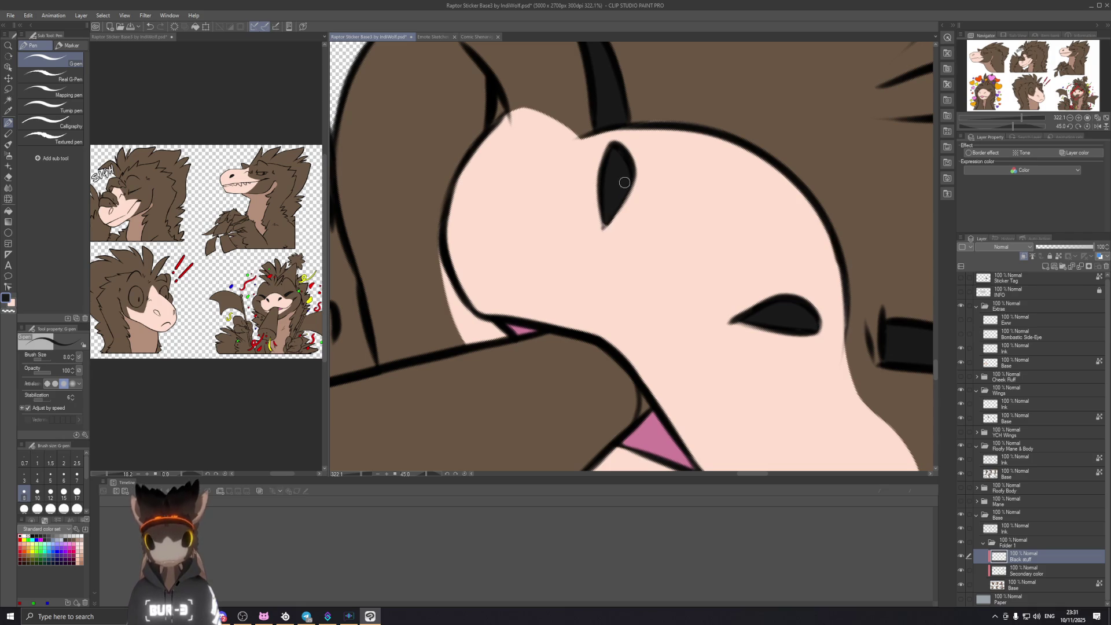
left_click_drag(639, 174, 674, 97)
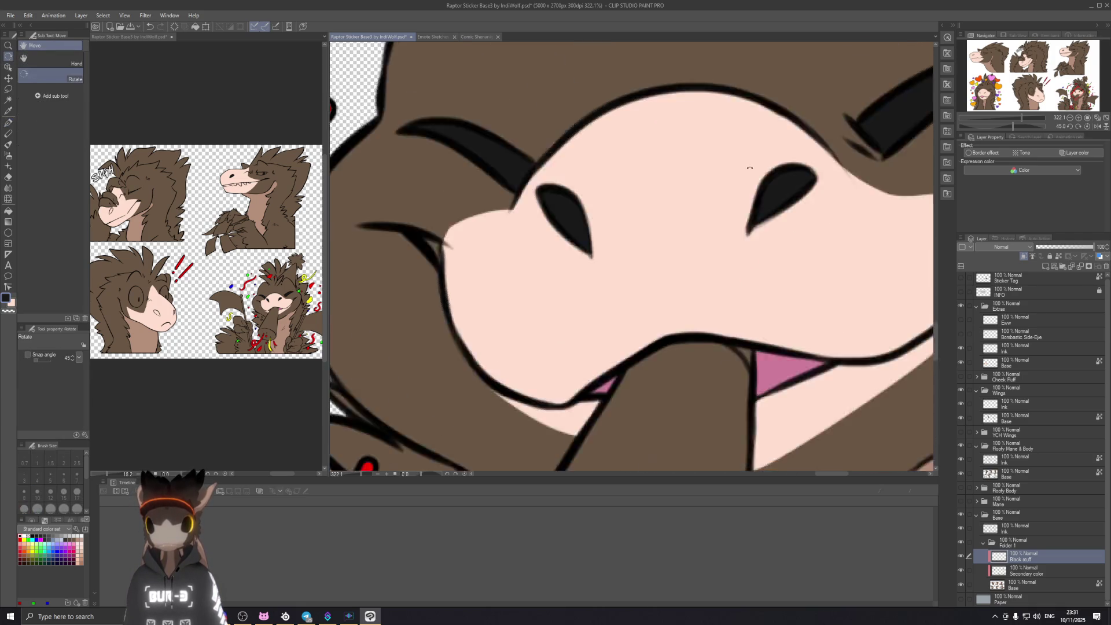
left_click_drag(757, 191, 747, 292)
scroll(746, 292, "down", 6)
left_click_drag(644, 301, 816, 298)
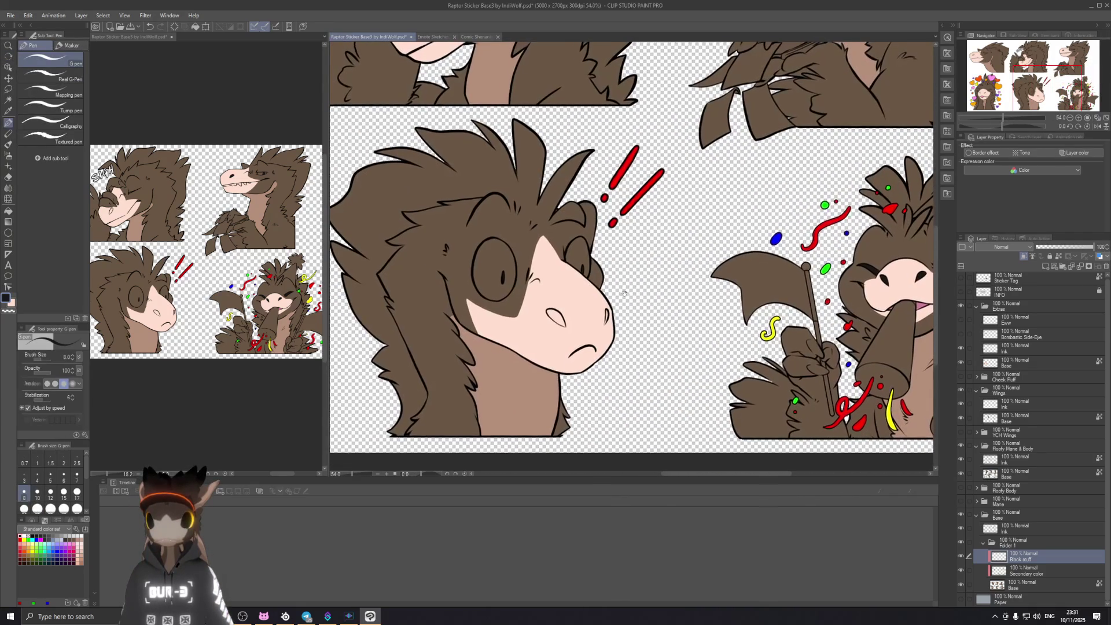
left_click_drag(599, 290, 602, 347)
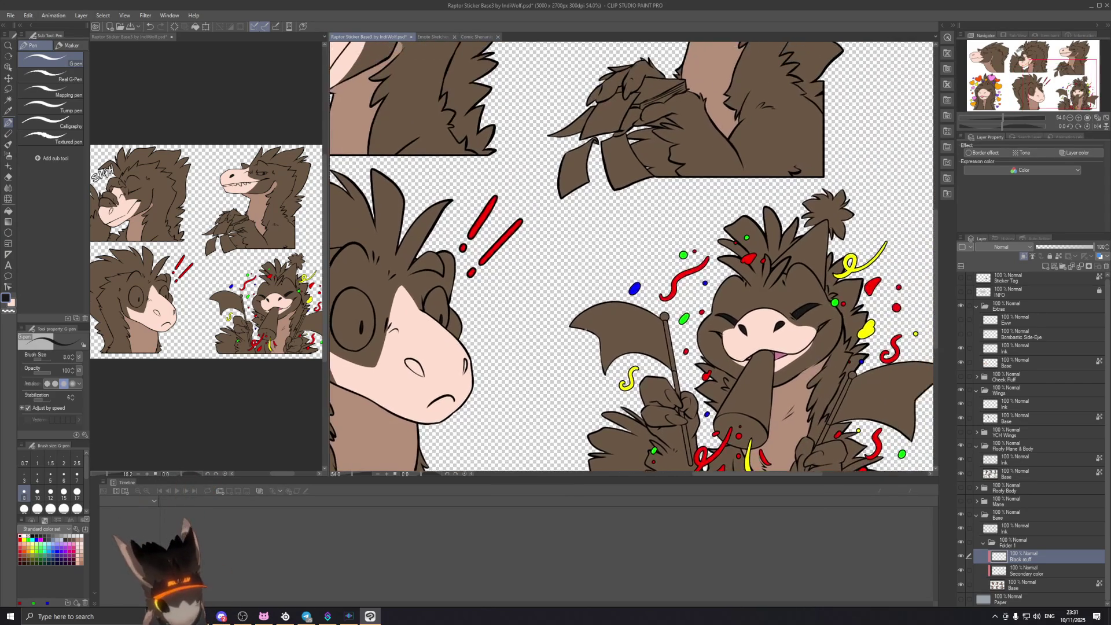
scroll(554, 299, "down", 3)
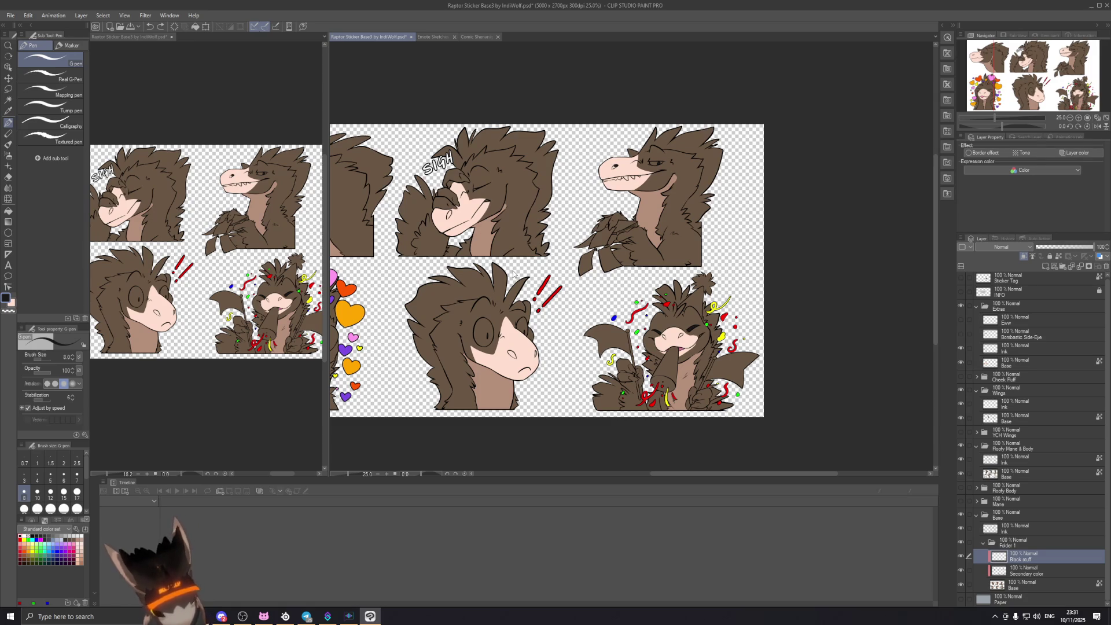
scroll(569, 251, "up", 2)
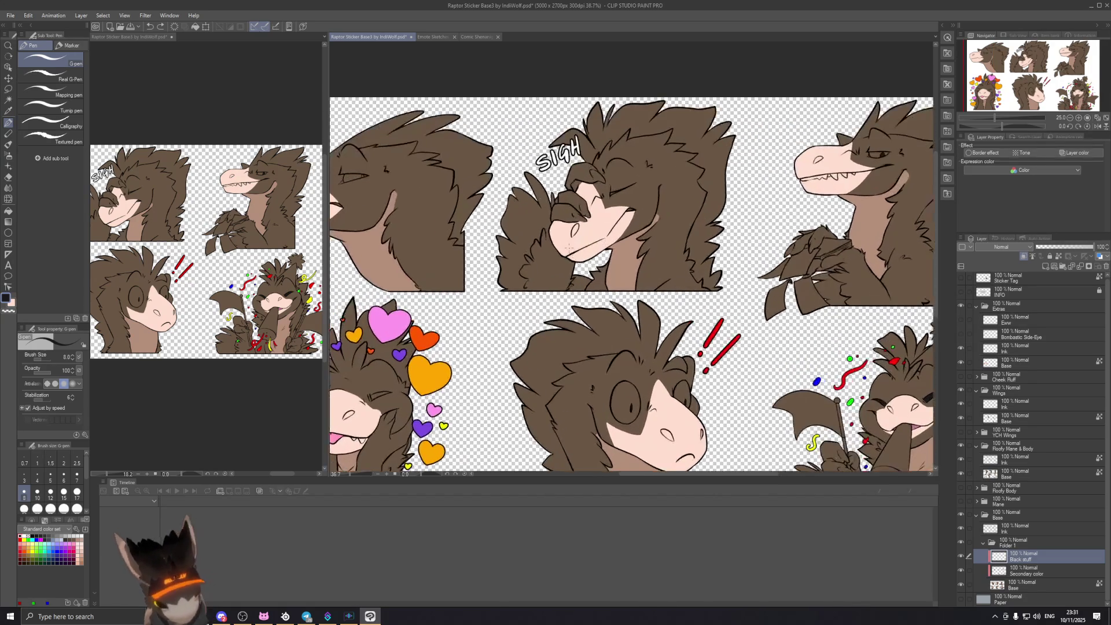
Step: Paint black over the gap in the SIGH raptor's closed-eye line with the G-pen
scroll(533, 174, "up", 2)
scroll(567, 191, "up", 2)
scroll(607, 214, "up", 2)
scroll(649, 236, "up", 2)
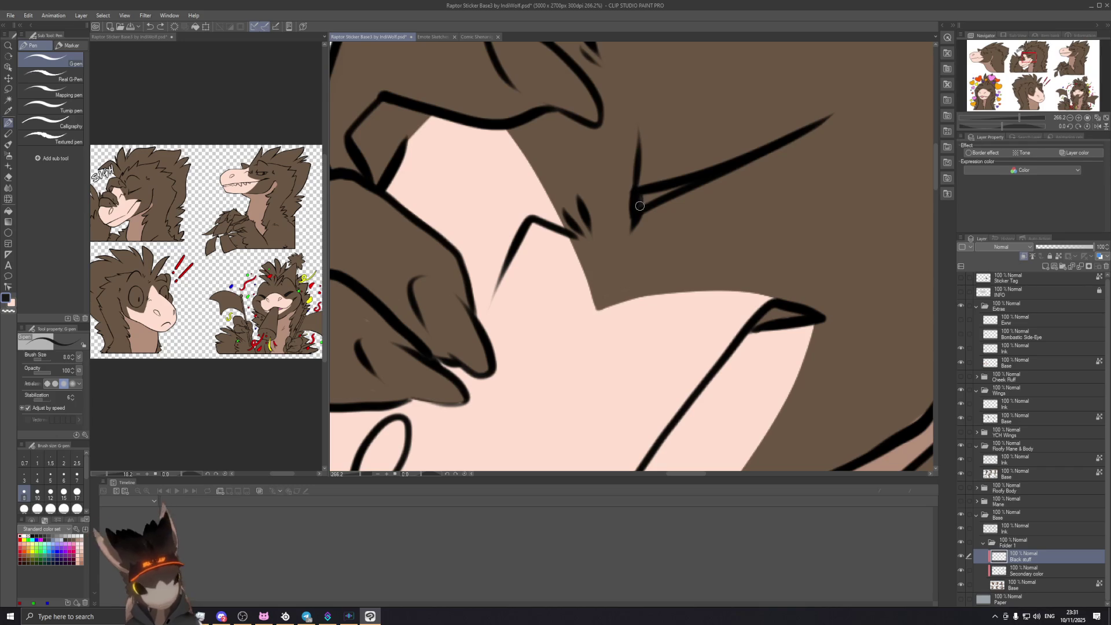
left_click_drag(696, 177, 649, 197)
scroll(712, 177, "down", 3)
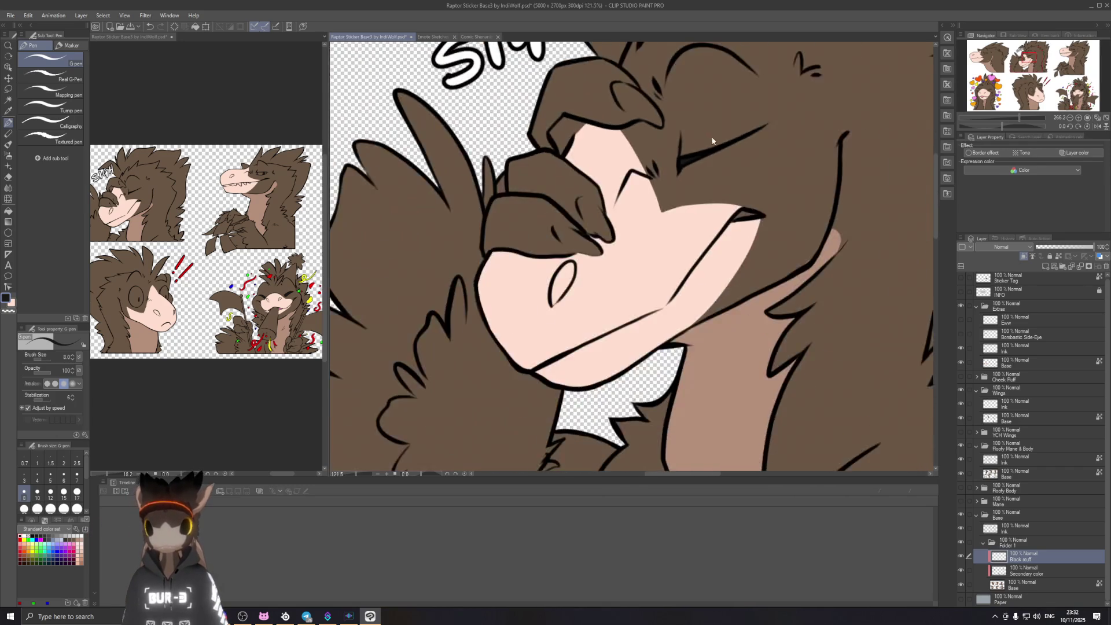
scroll(712, 177, "down", 1)
scroll(711, 176, "down", 2)
scroll(712, 176, "down", 2)
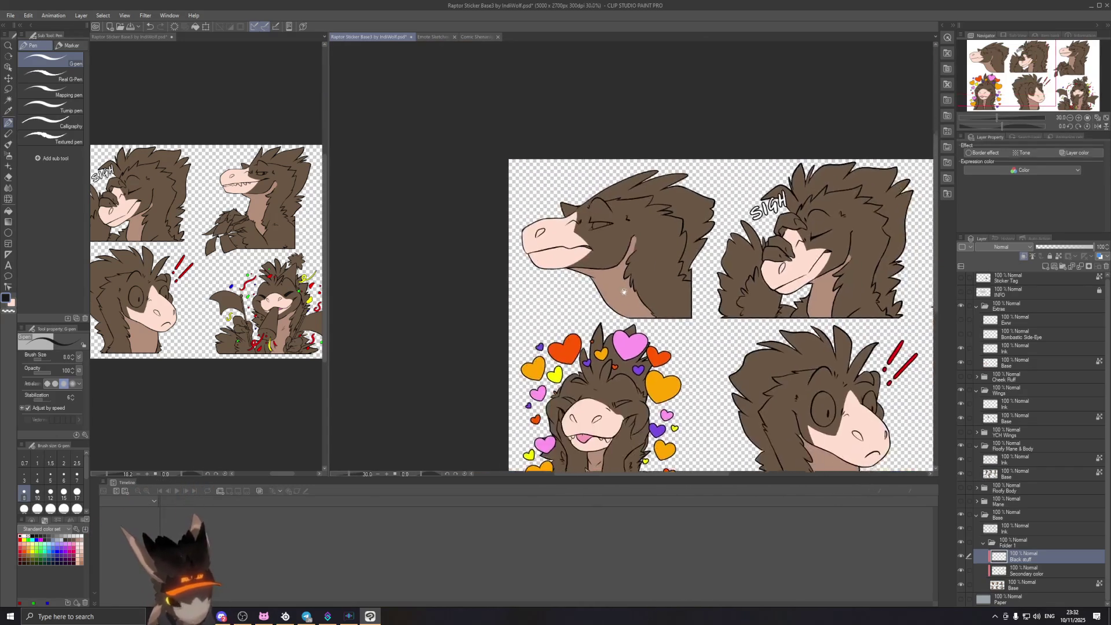
scroll(677, 275, "up", 2)
scroll(688, 243, "up", 2)
scroll(694, 220, "up", 2)
scroll(697, 220, "up", 2)
scroll(776, 177, "up", 3)
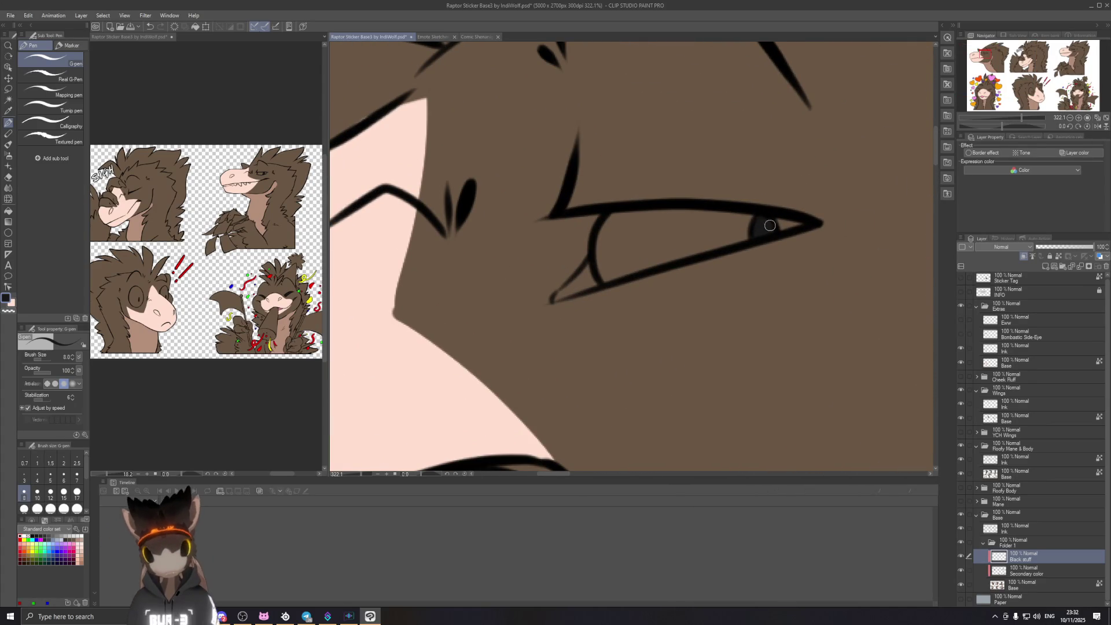
scroll(770, 241, "down", 4)
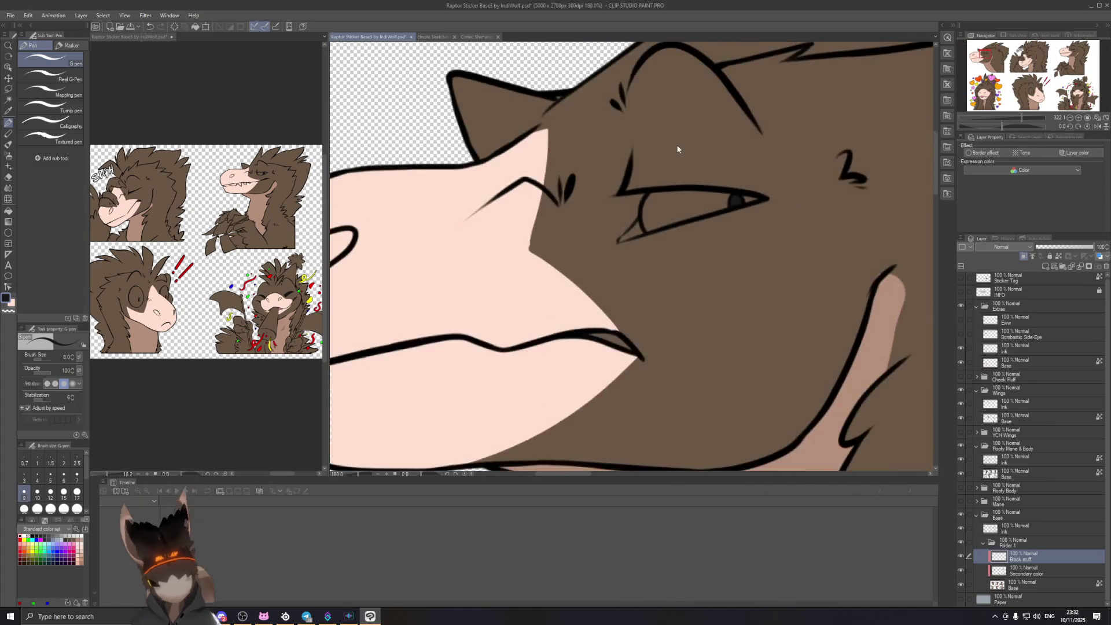
scroll(753, 231, "down", 5)
scroll(724, 214, "down", 3)
scroll(693, 193, "down", 2)
left_click_drag(693, 193, 682, 182)
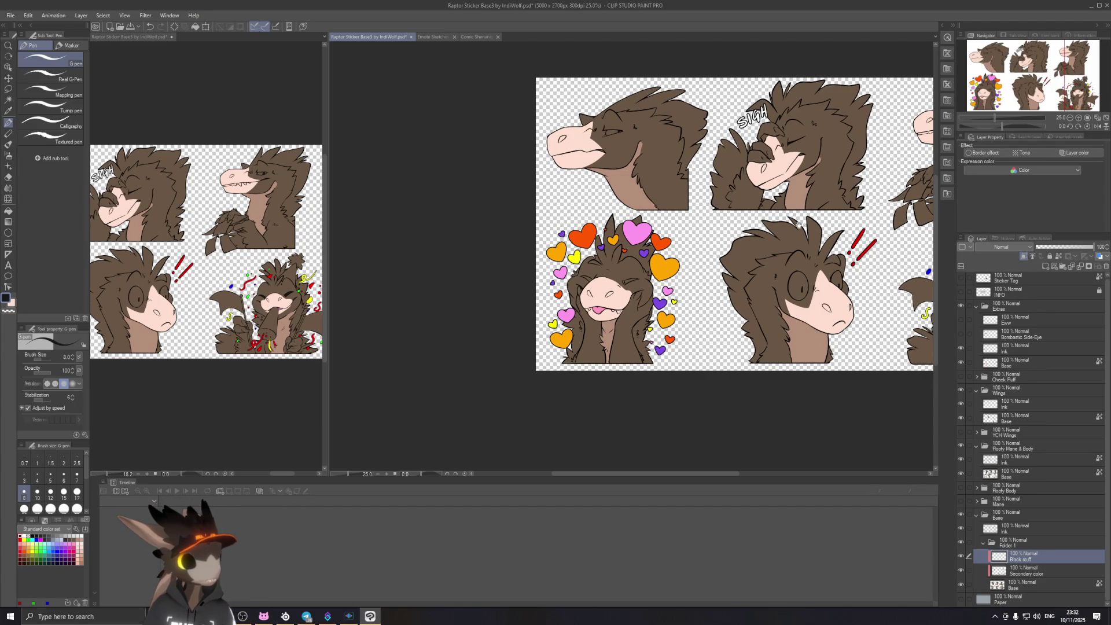
mouse_move(716, 235)
left_mouse_down()
mouse_move(617, 250)
mouse_move(717, 246)
mouse_move(795, 274)
left_mouse_up()
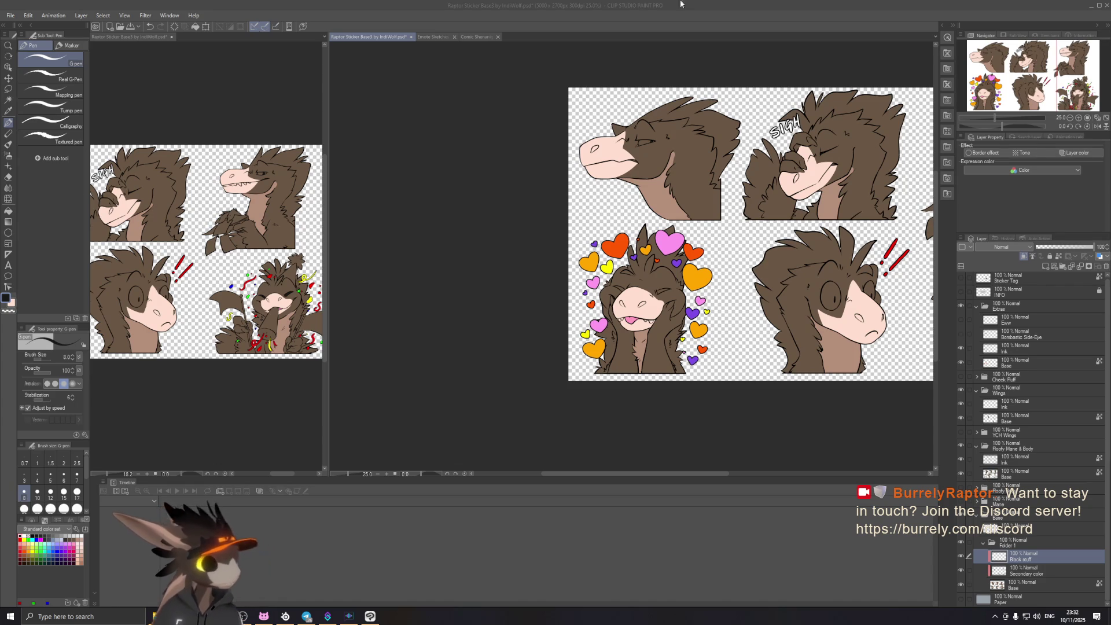
left_click_drag(744, 290, 659, 285)
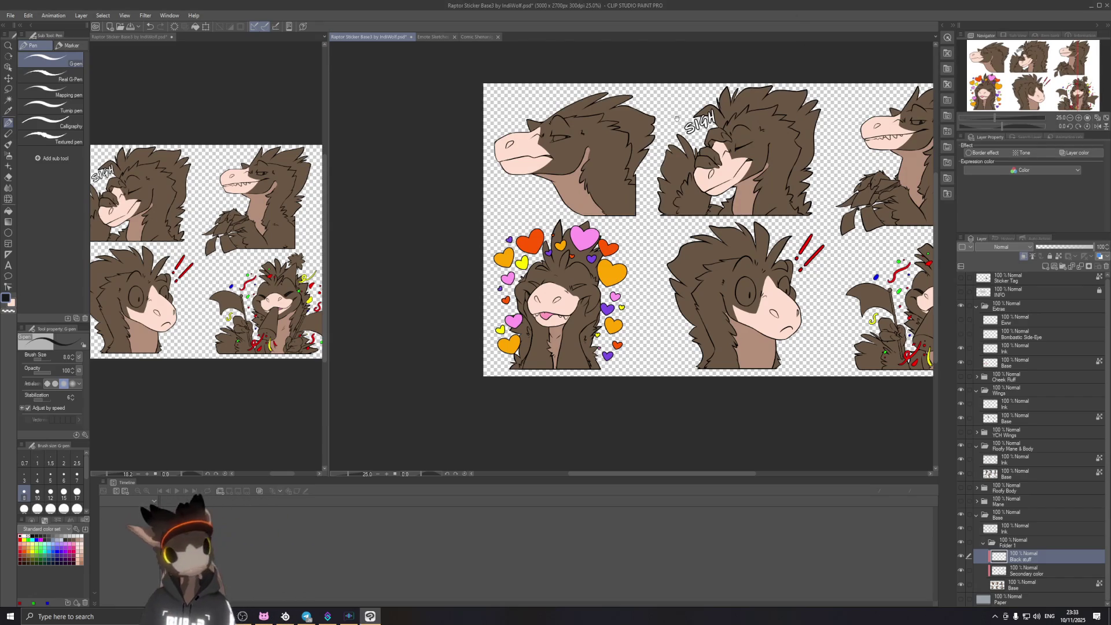
left_click_drag(605, 165, 615, 233)
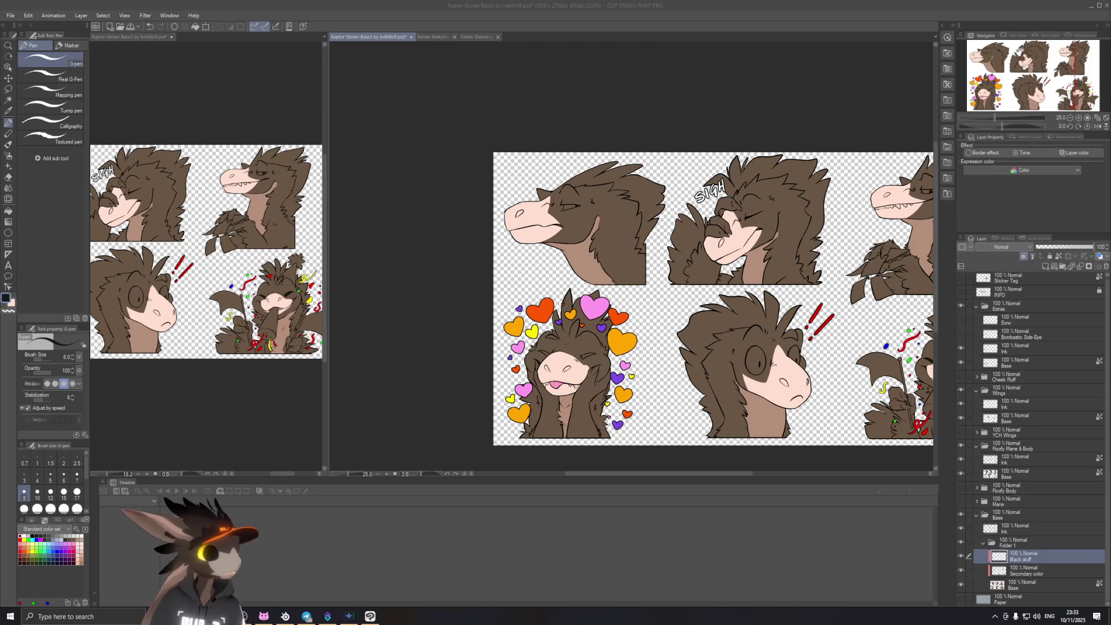
left_click(667, 11)
left_click_drag(637, 290, 473, 279)
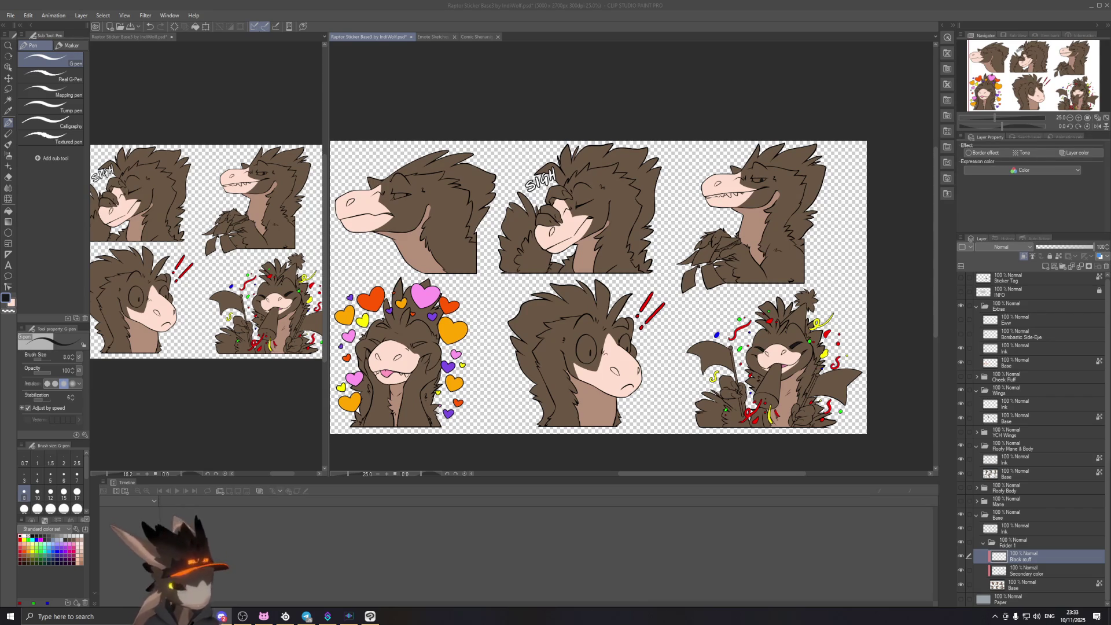
left_click(731, 51)
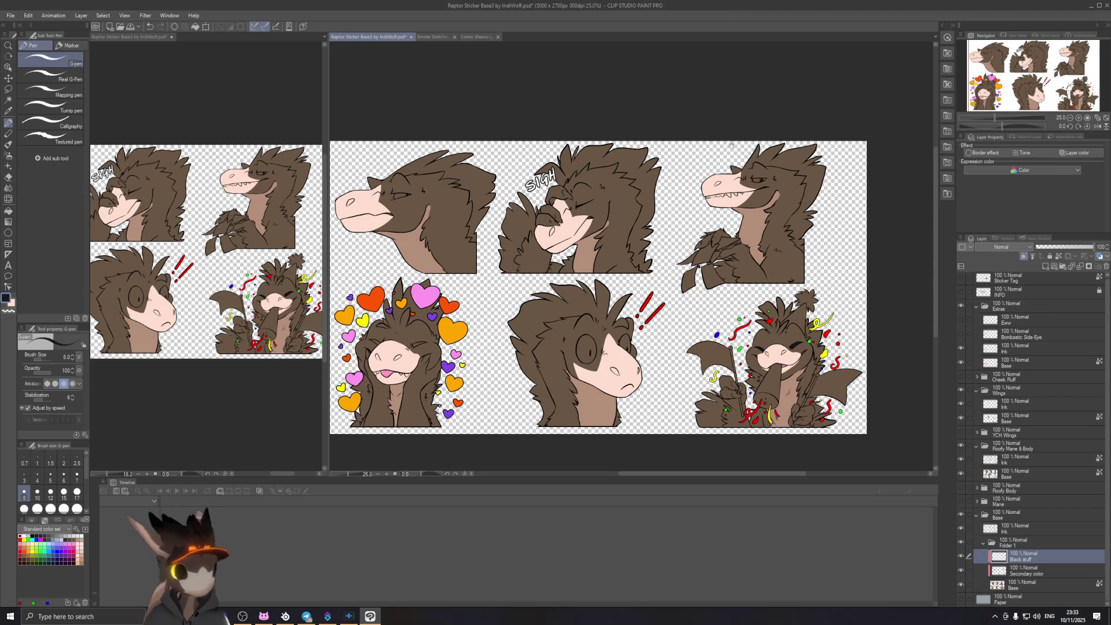
left_click_drag(731, 145, 711, 143)
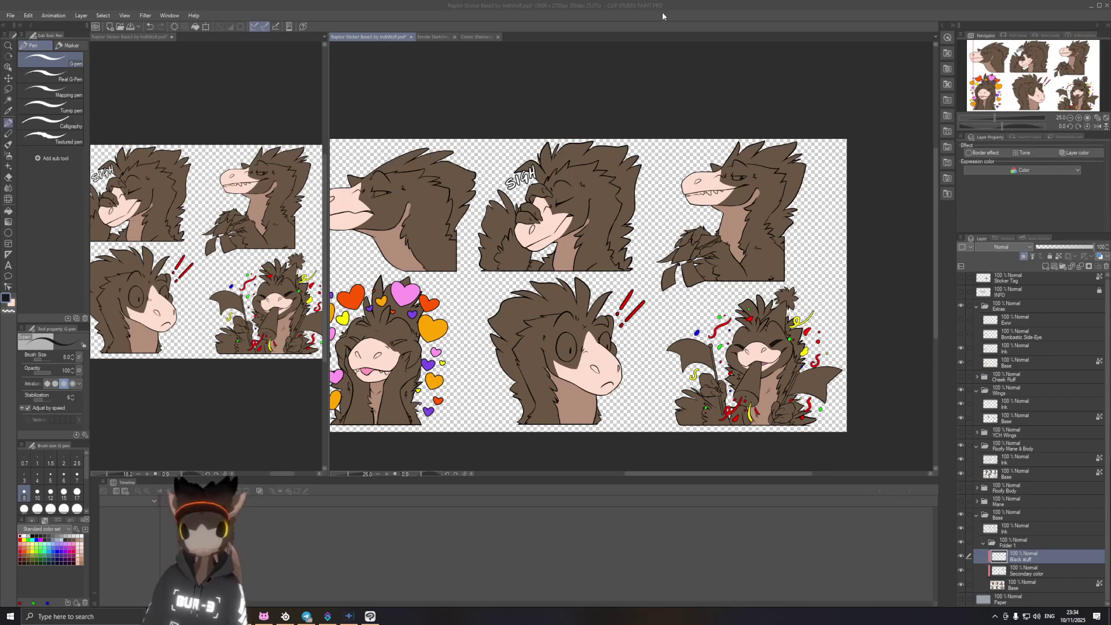
scroll(748, 380, "up", 2)
Step: Paint the party horn's opening black with a size-50 brush
scroll(749, 379, "up", 2)
scroll(779, 412, "up", 2)
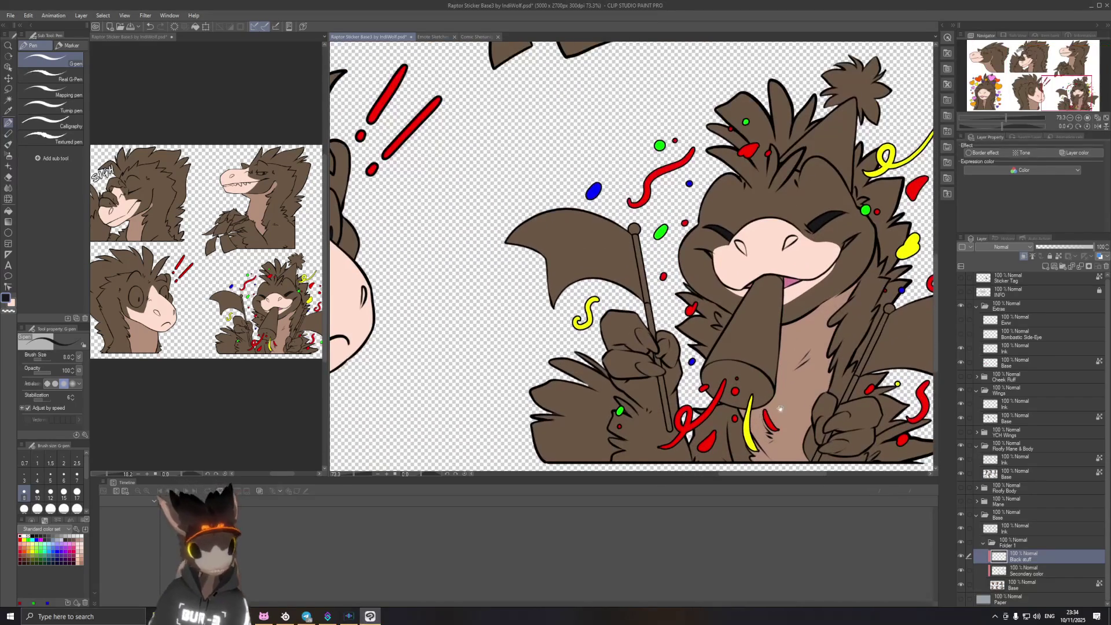
left_click_drag(778, 412, 781, 384)
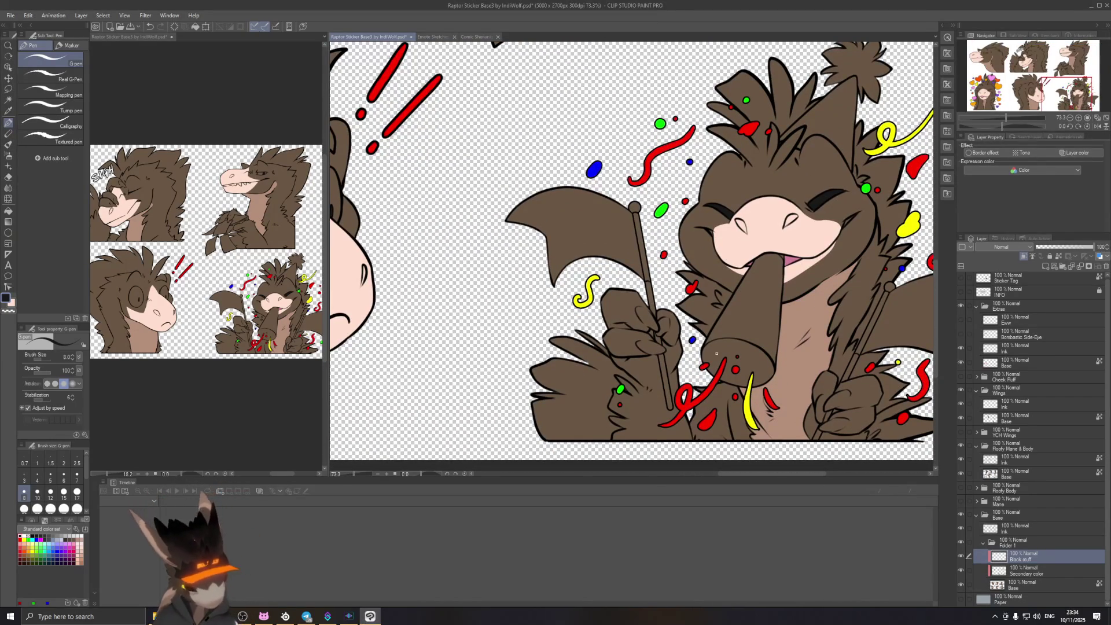
key("r")
left_click_drag(840, 345, 727, 44)
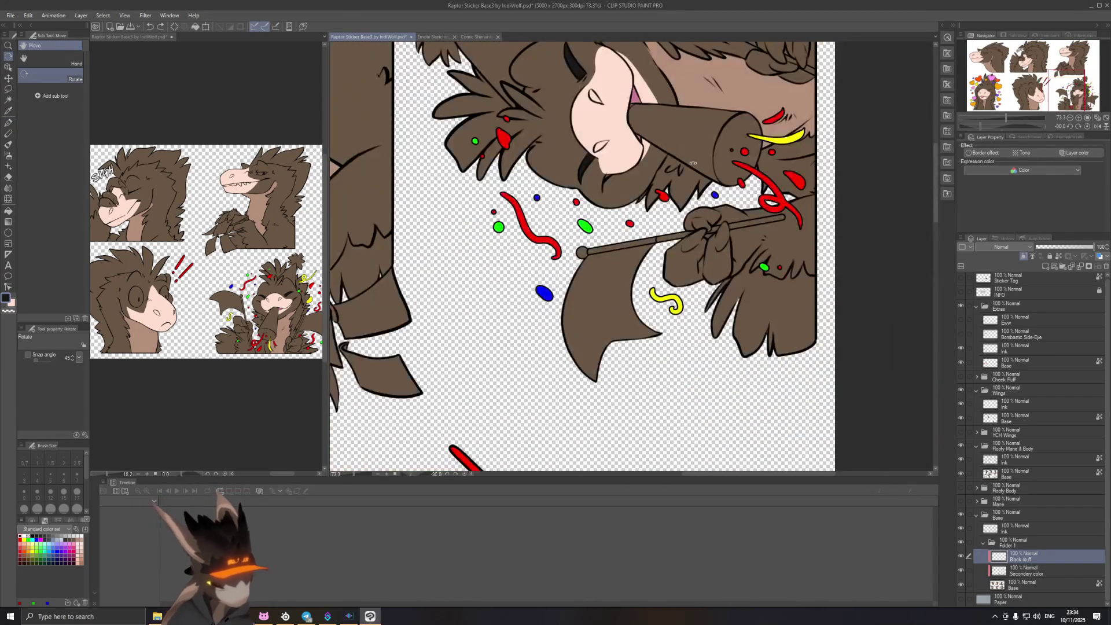
key("p")
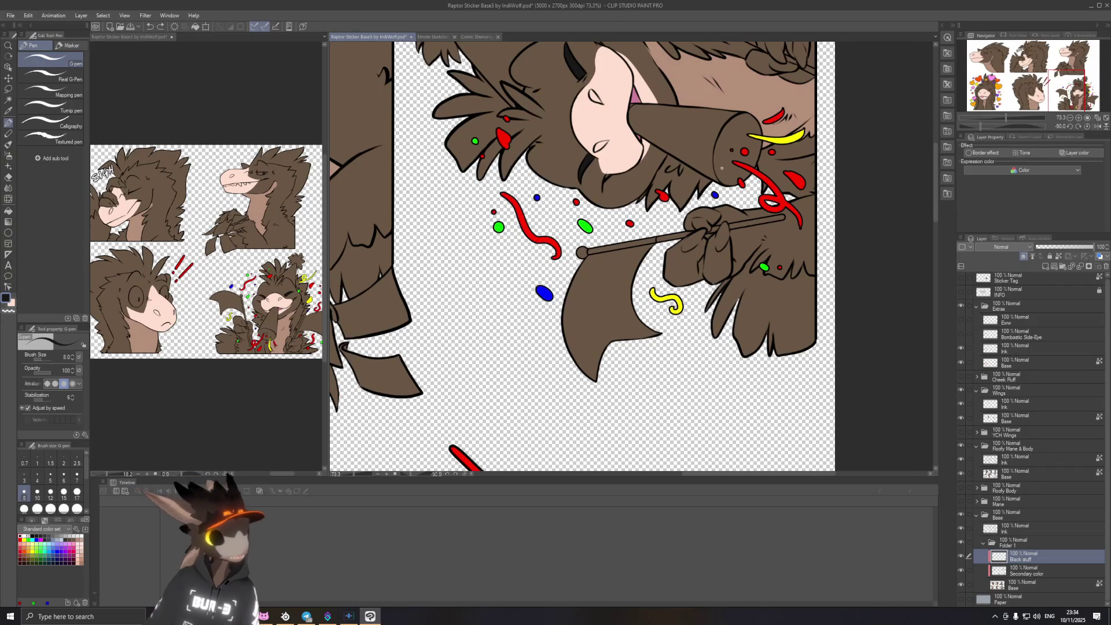
scroll(787, 118, "up", 4)
left_click_drag(787, 118, 615, 313)
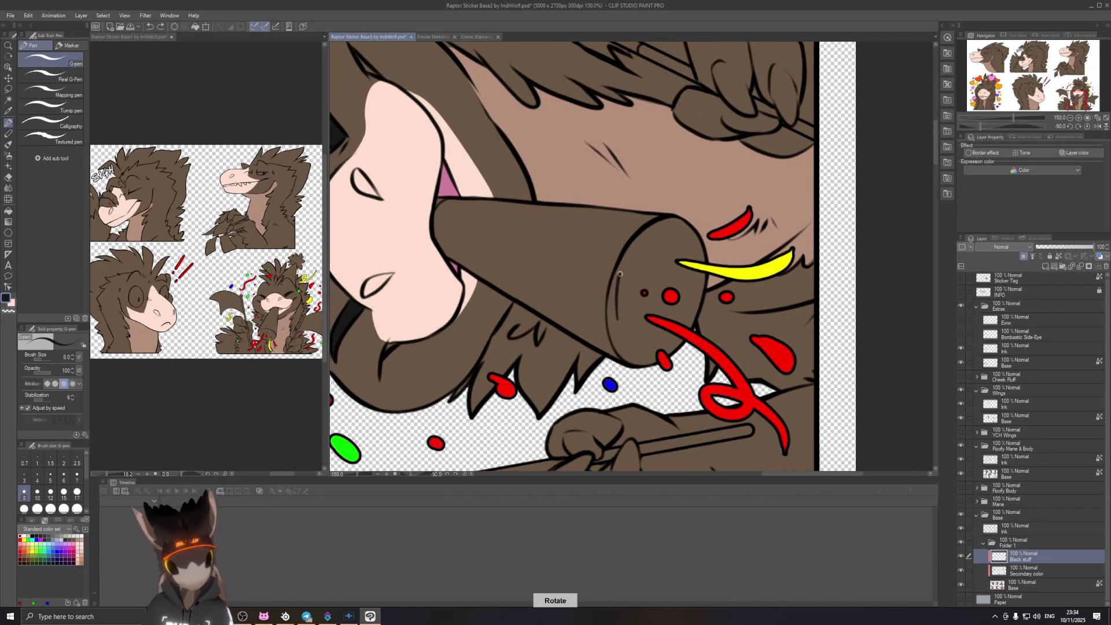
key("shift+space")
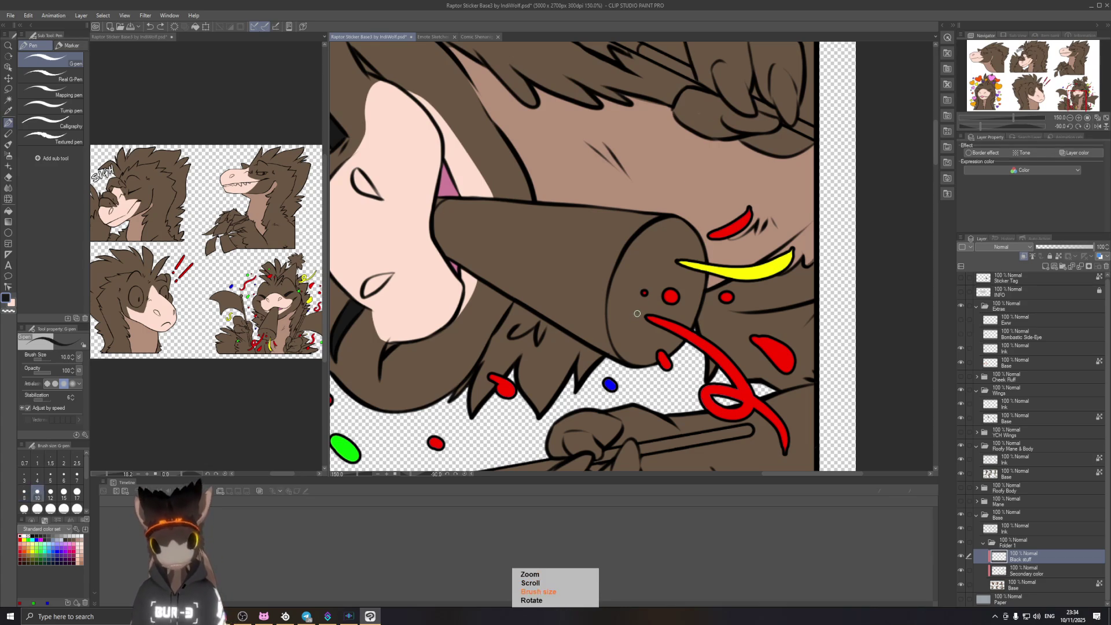
key("bracketright")
key("bracketright")
key("bracketright")
key("bracketright")
key("bracketright")
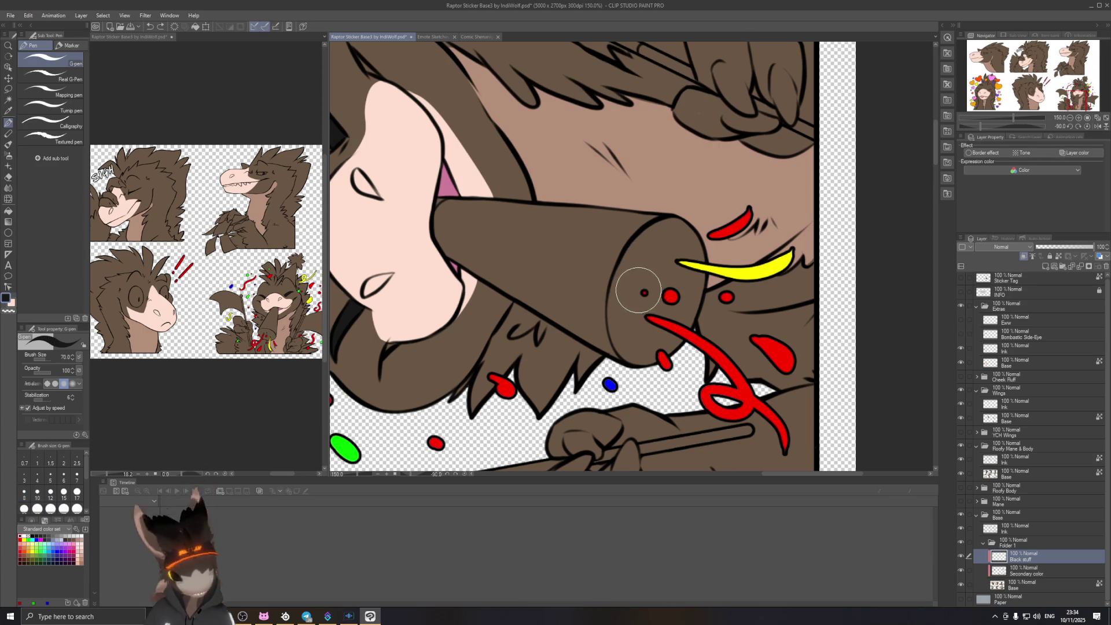
key("bracketleft")
mouse_move(633, 286)
left_mouse_down()
mouse_move(627, 328)
mouse_move(635, 274)
mouse_move(671, 272)
mouse_move(643, 151)
mouse_move(602, 185)
left_mouse_up()
Step: Fill the rest of the horn's opening solid black at brush size 40
key("r")
key("p")
mouse_move(596, 272)
left_mouse_down()
mouse_move(590, 199)
mouse_move(575, 251)
mouse_move(603, 266)
left_mouse_up()
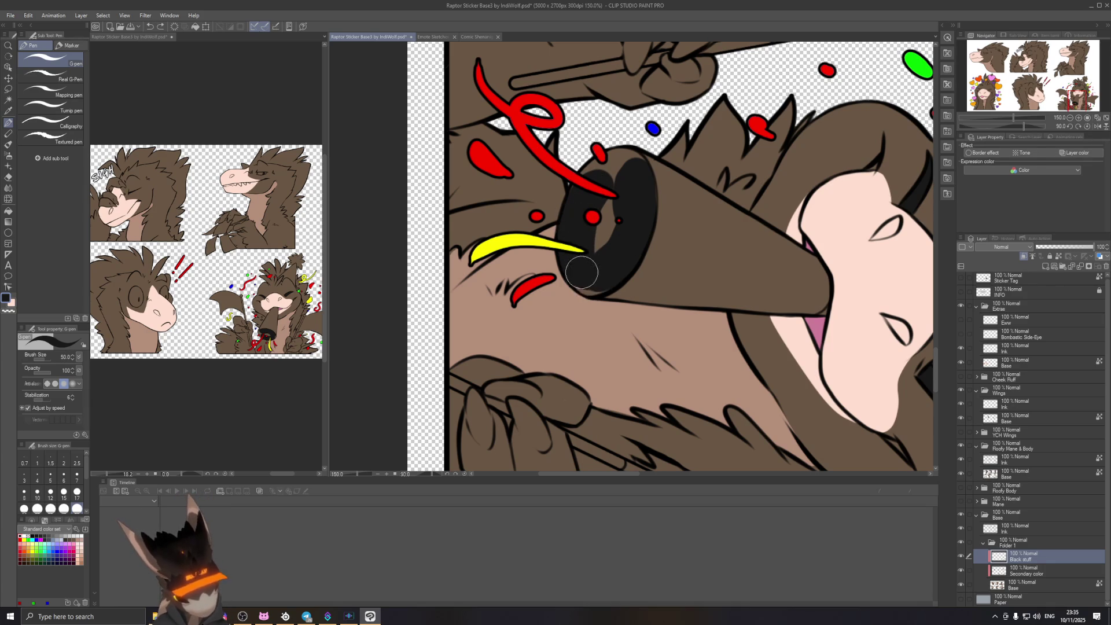
key("ctrl+at")
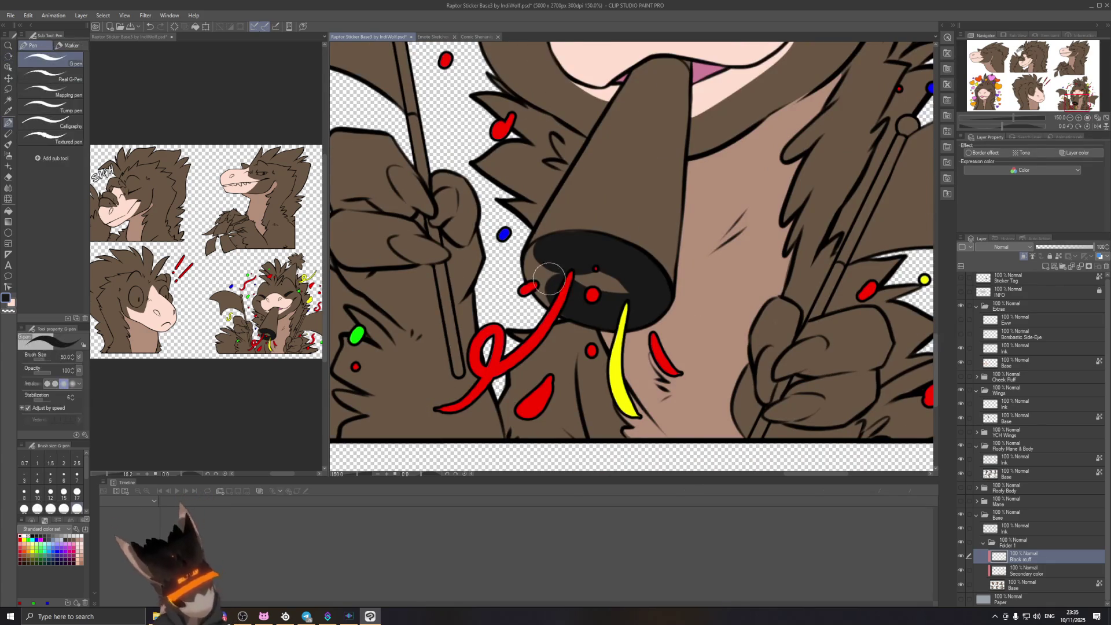
left_click_drag(559, 291, 541, 265)
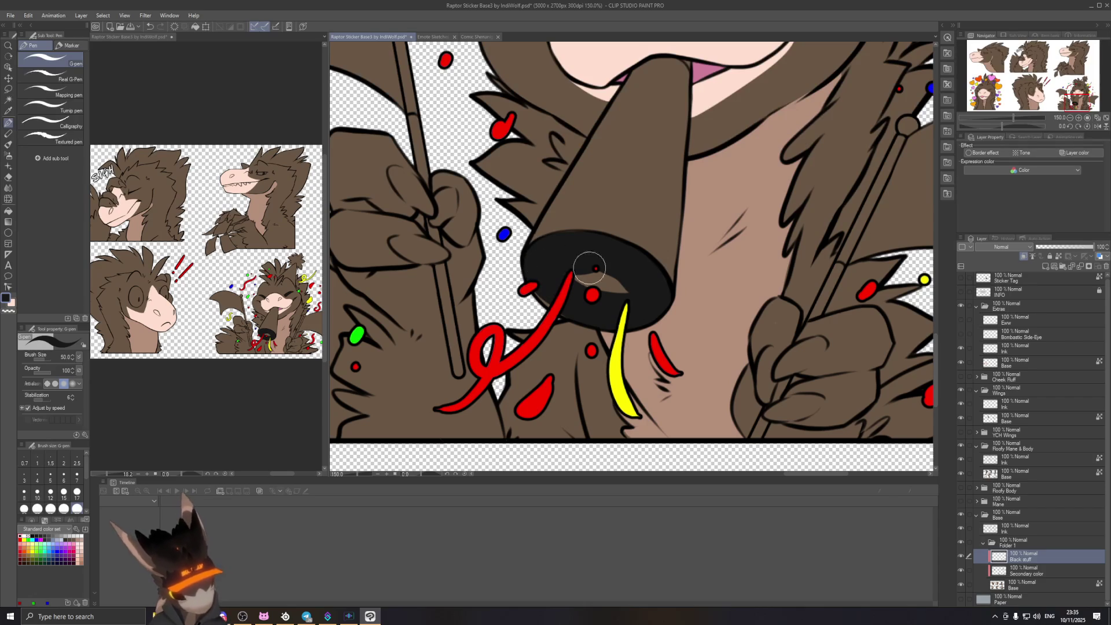
key("bracketleft")
key("bracketleft")
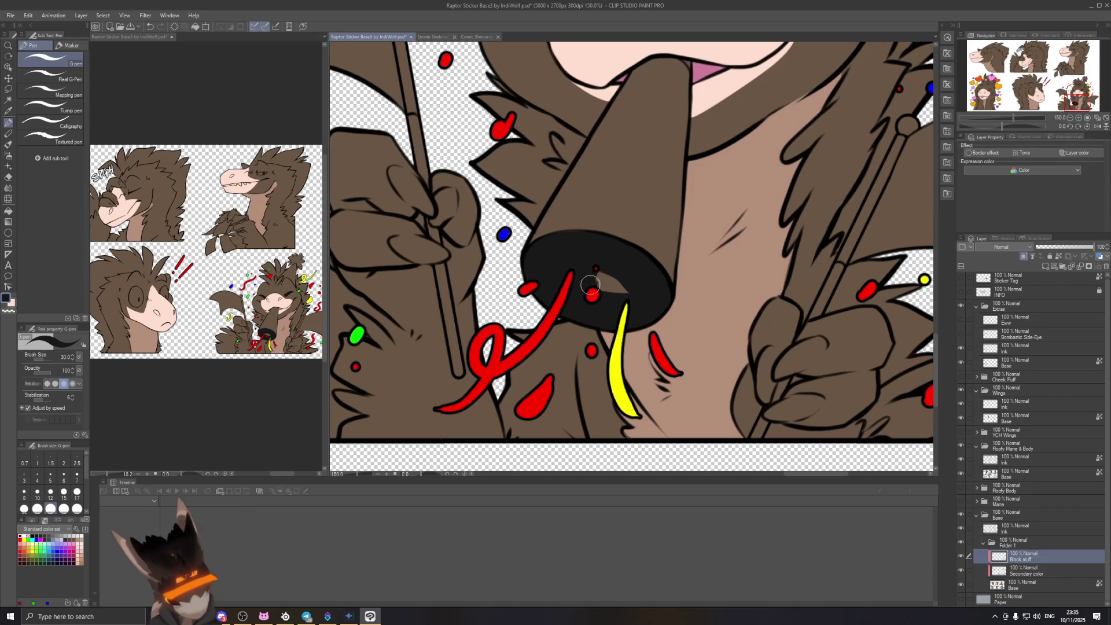
left_click_drag(583, 287, 648, 308)
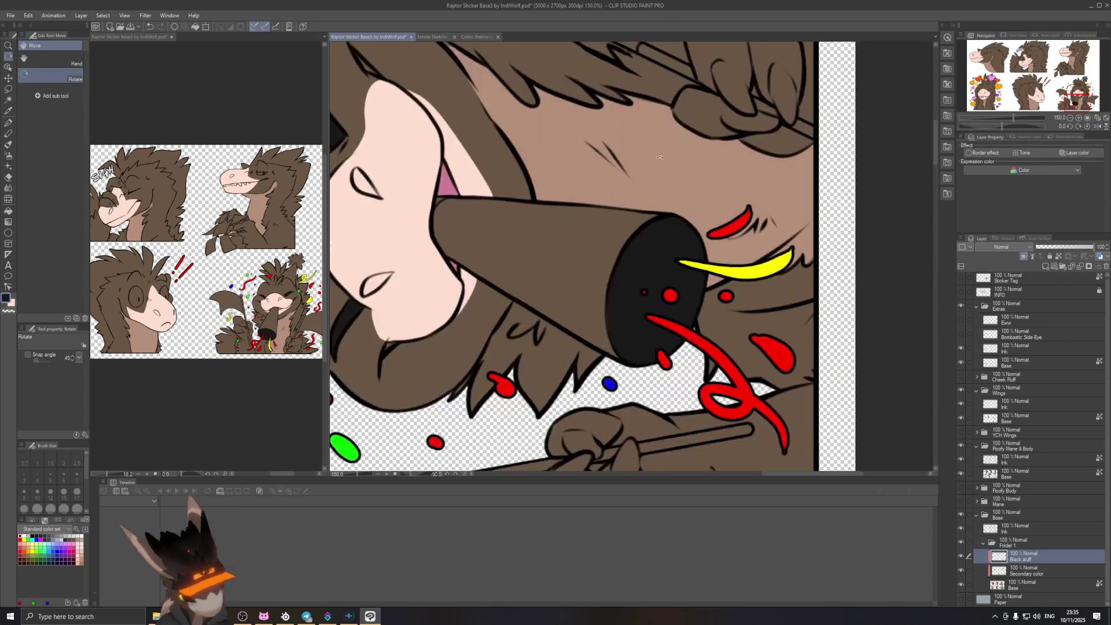
Step: On the Base layer, paint a size-8 pink stroke in the mouth corner, then undo it
scroll(709, 148, "down", 2)
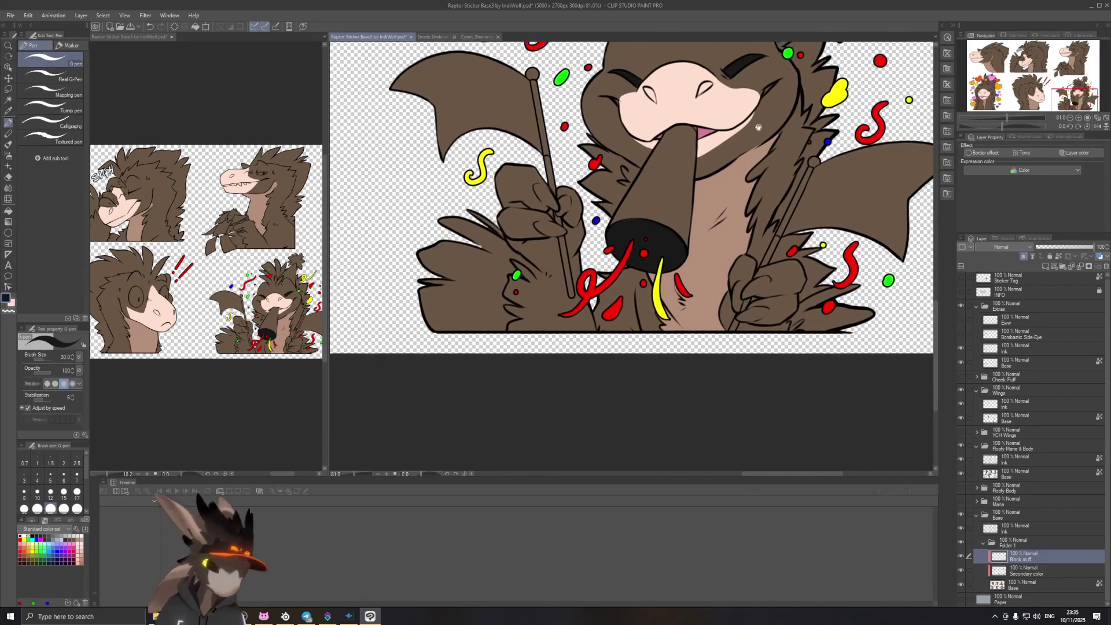
left_click_drag(709, 149, 614, 146)
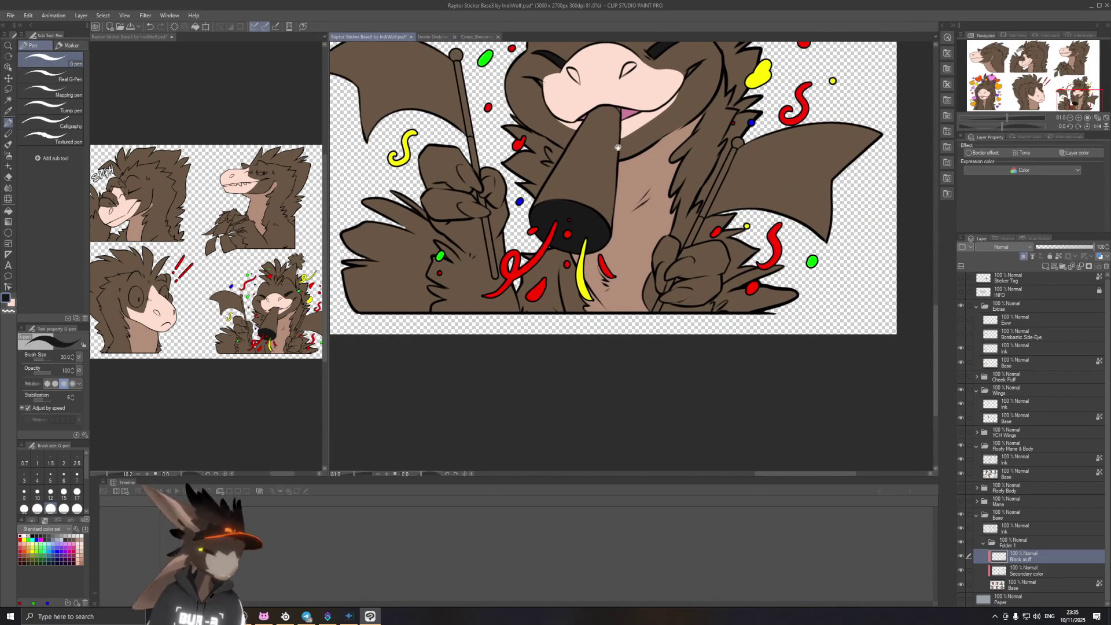
scroll(614, 146, "up", 1)
scroll(625, 162, "up", 1)
scroll(642, 187, "up", 1)
scroll(643, 187, "up", 2)
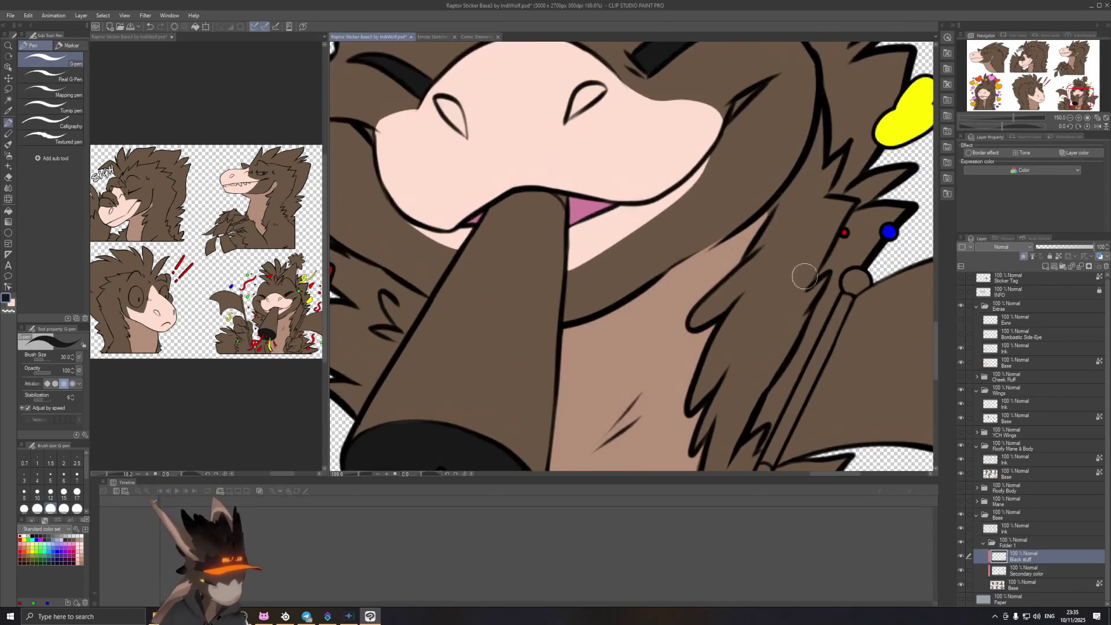
left_click(630, 191, "ctrl+shift")
left_click(600, 213, "alt")
scroll(663, 205, "up", 1)
key("bracketleft")
key("bracketleft")
key("bracketleft")
mouse_move(651, 211)
left_mouse_down()
mouse_move(686, 178)
mouse_move(653, 211)
left_mouse_up()
key("ctrl+z")
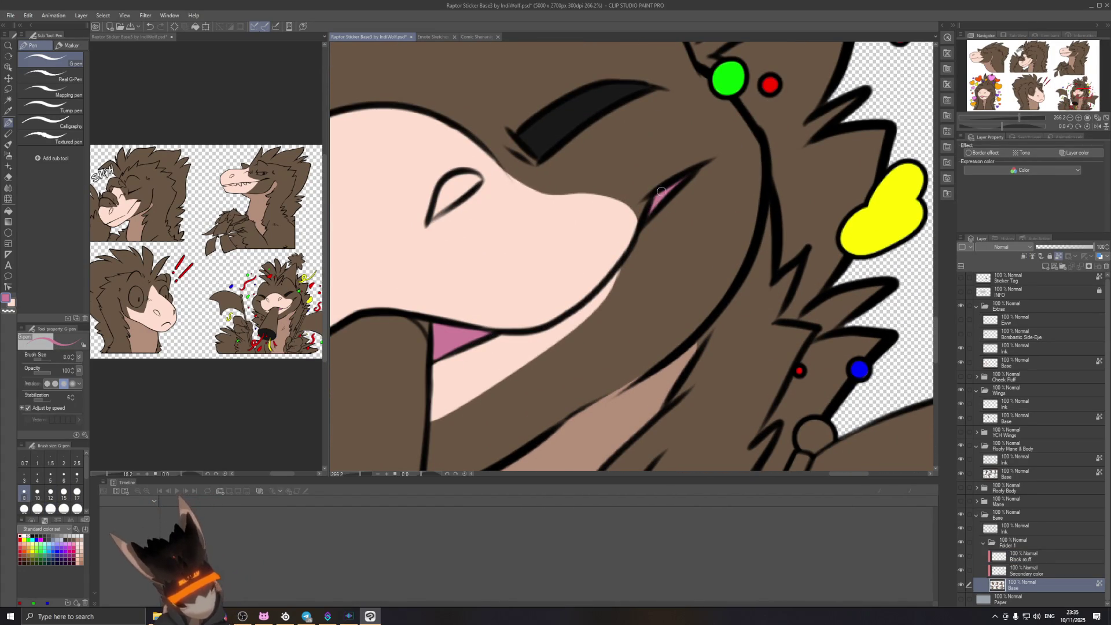
Step: Repaint the party raptor's mouth corner pink at 400% zoom with the G-pen
scroll(662, 218, "down", 3)
scroll(637, 209, "down", 3)
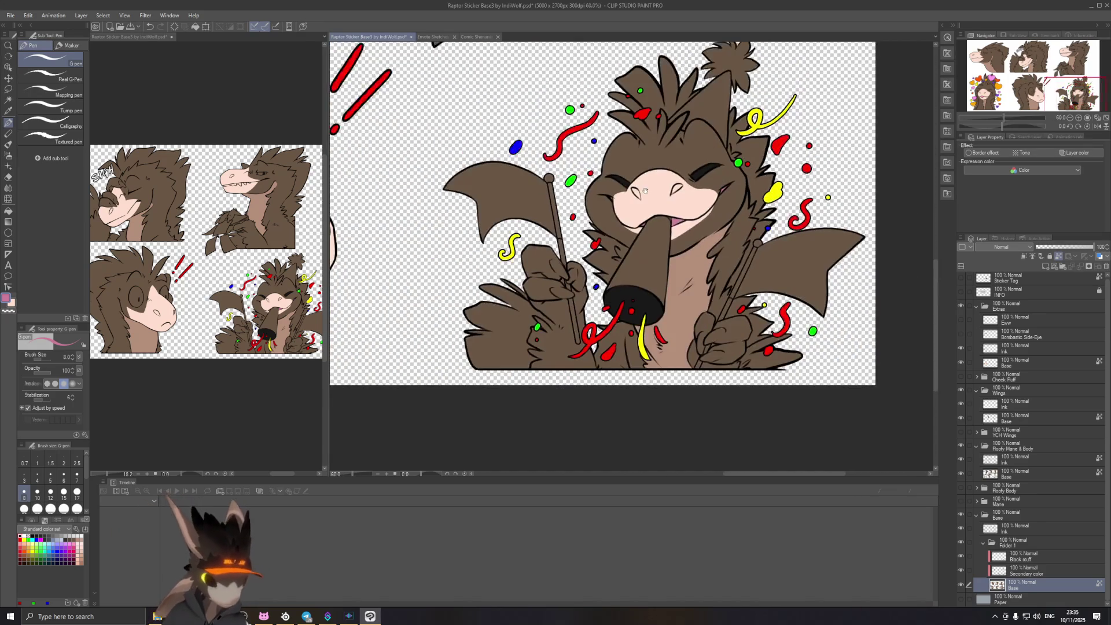
scroll(620, 203, "up", 3)
scroll(613, 189, "up", 2)
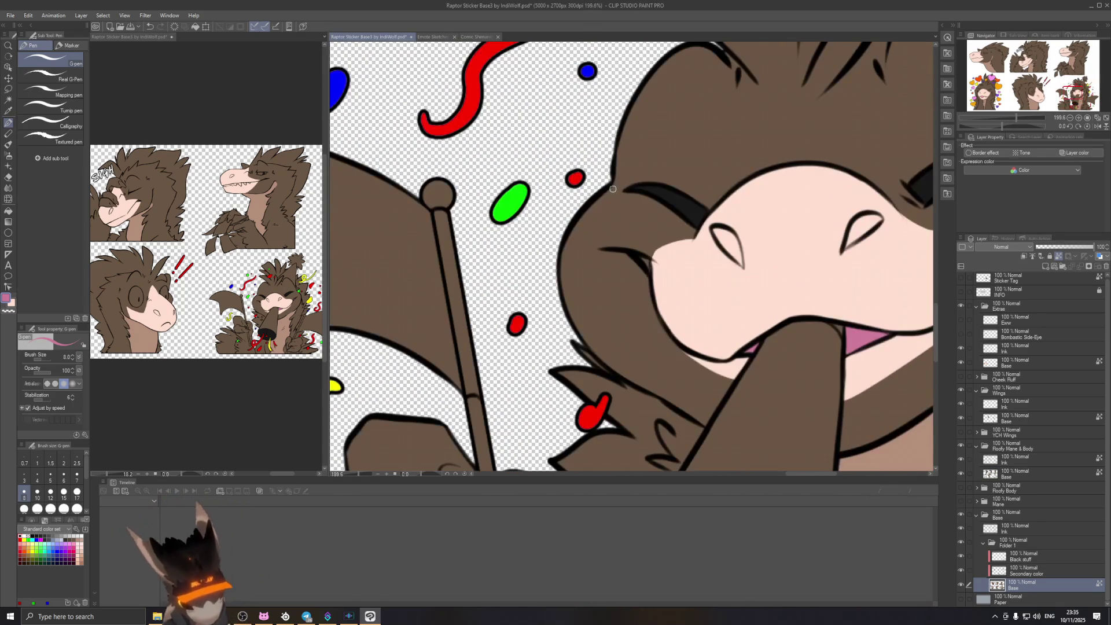
scroll(598, 243, "down", 2)
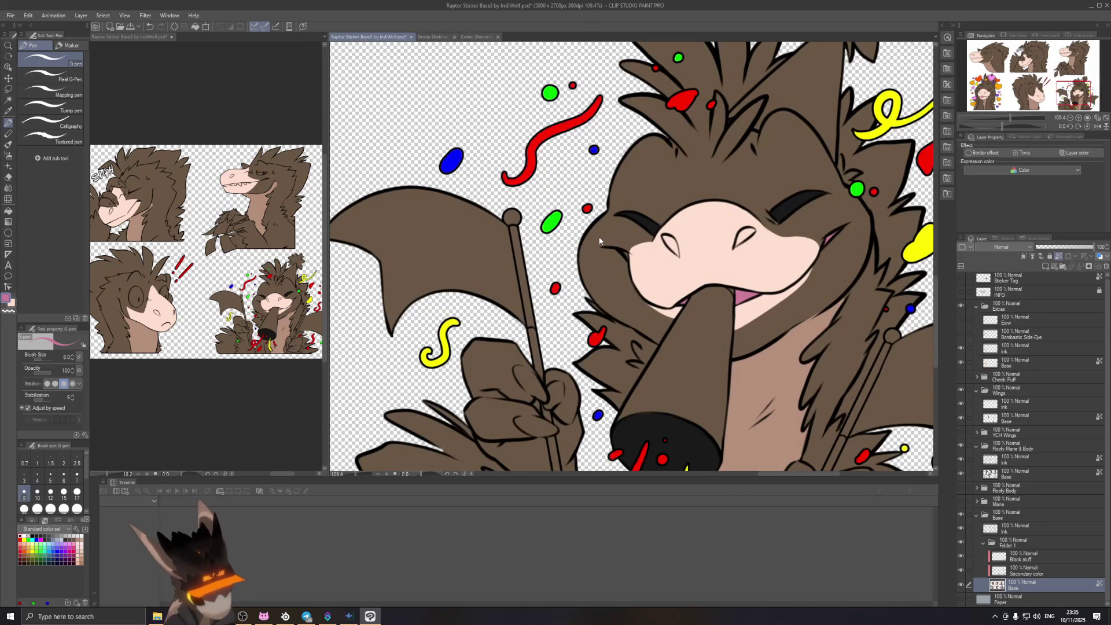
scroll(596, 241, "up", 3)
scroll(637, 242, "up", 2)
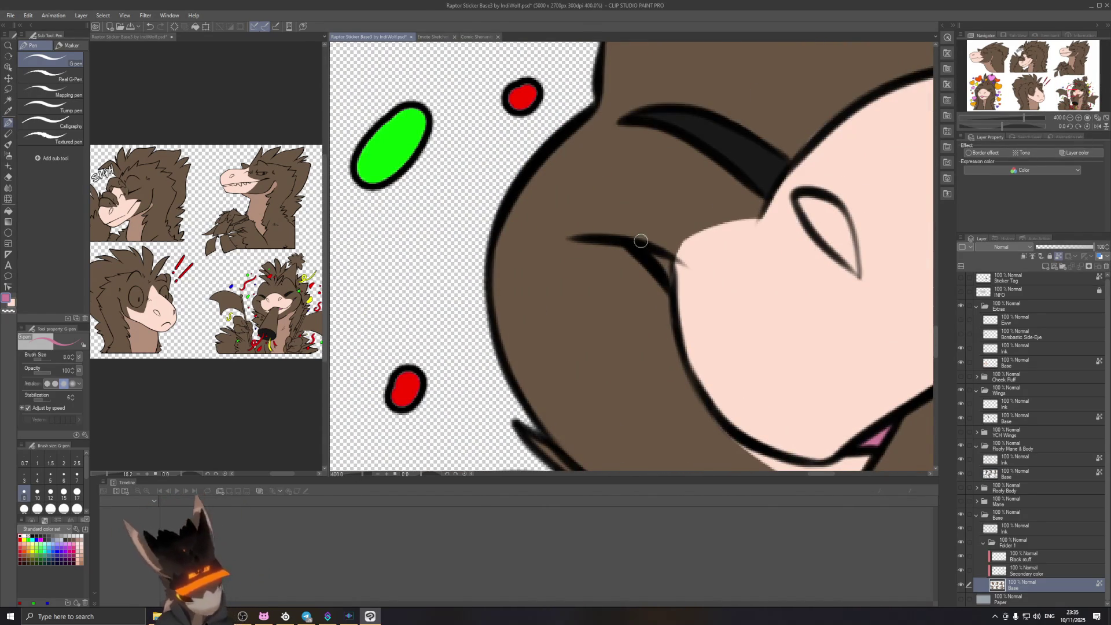
left_click_drag(654, 256, 670, 275)
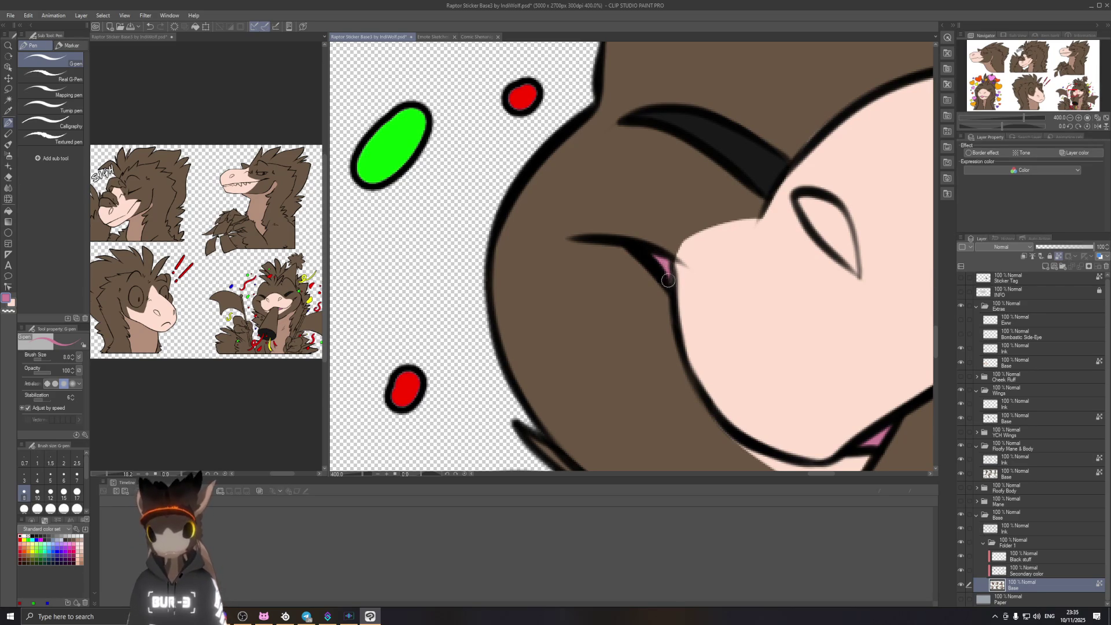
scroll(746, 291, "down", 3)
scroll(747, 291, "down", 3)
left_click_drag(747, 291, 638, 260)
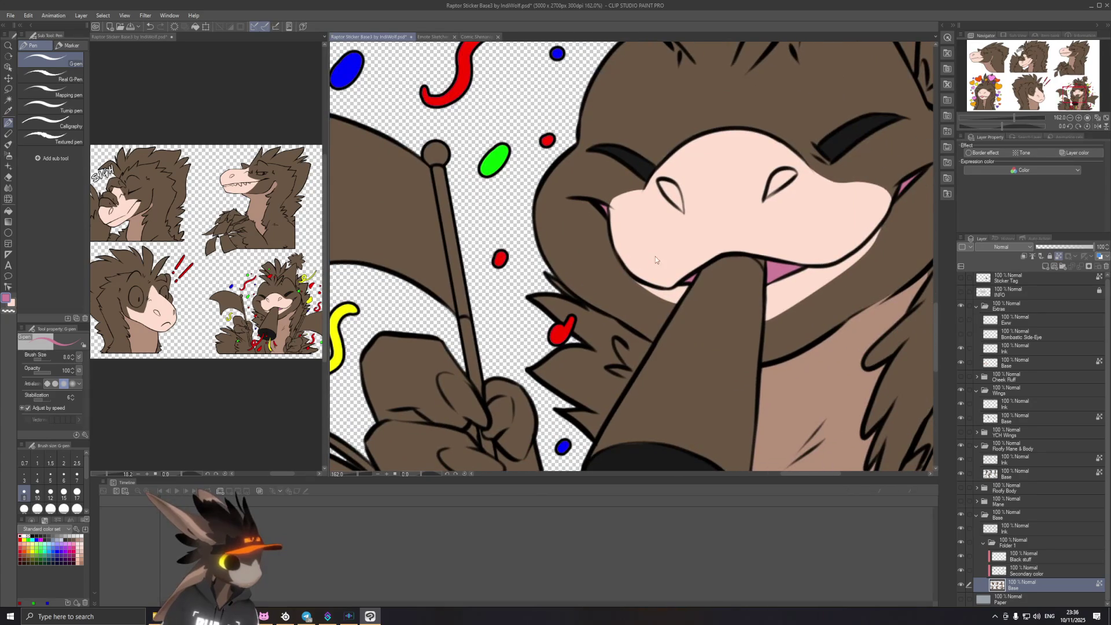
scroll(656, 260, "down", 3)
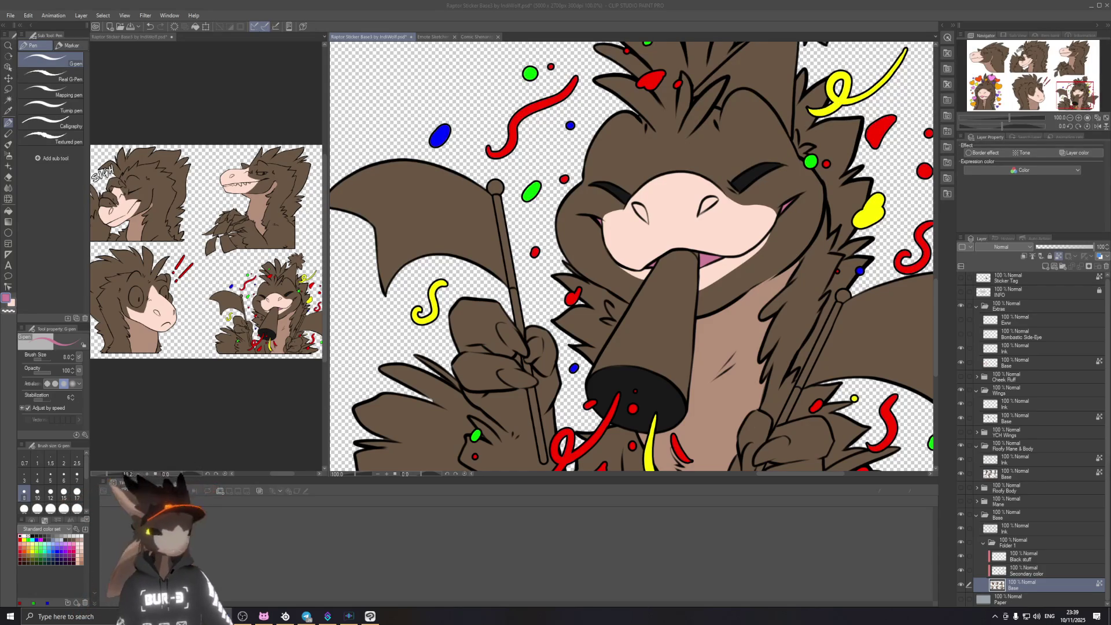
left_click(649, 5)
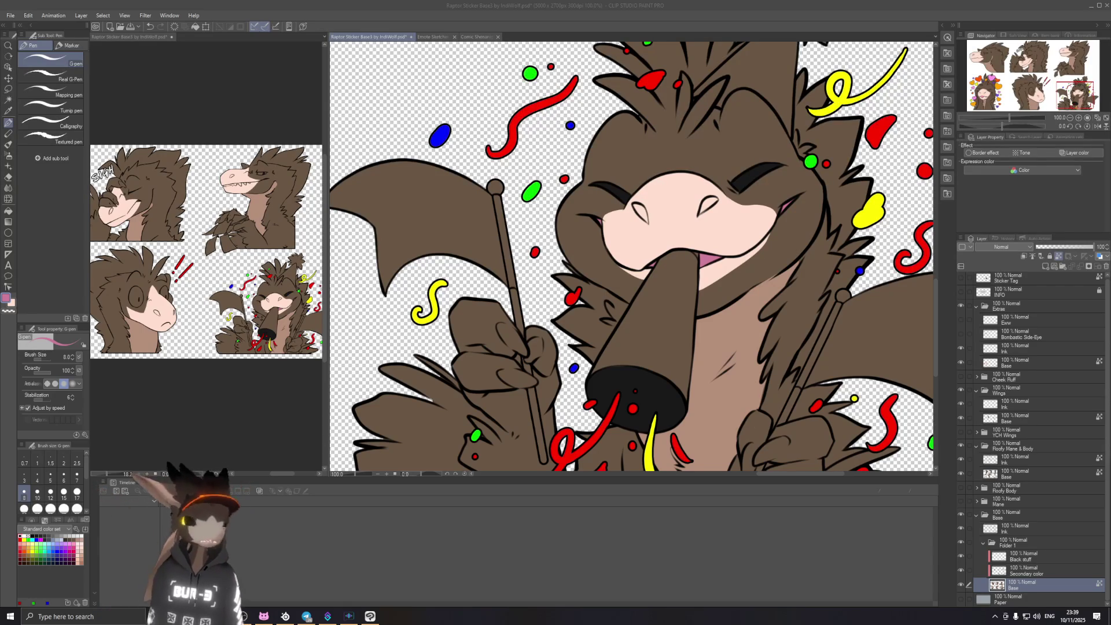
left_click(488, 15)
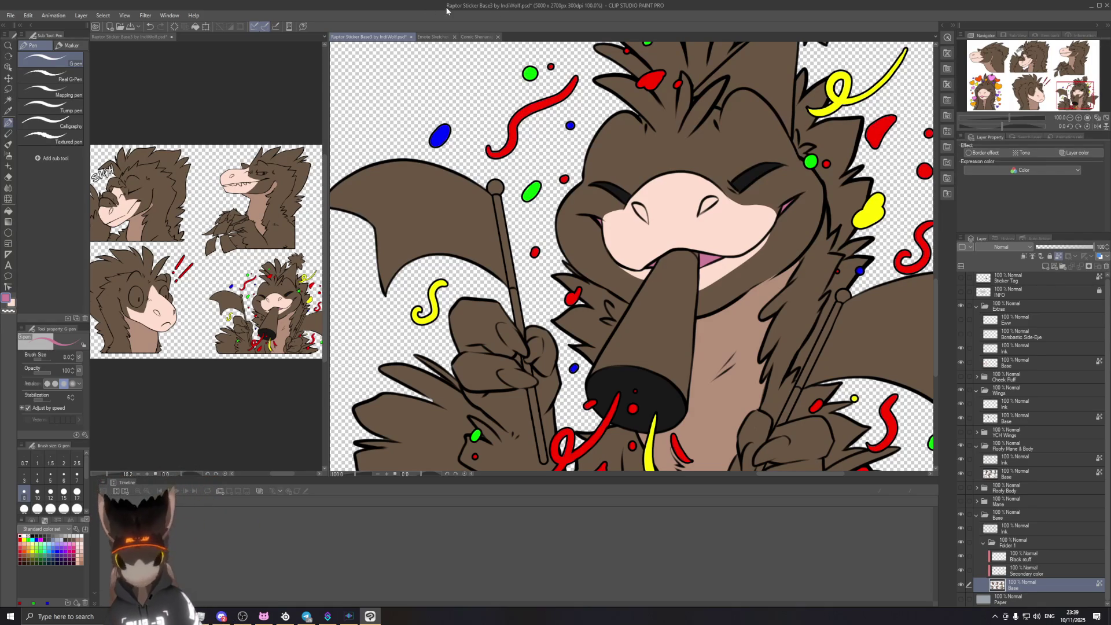
scroll(700, 230, "down", 2)
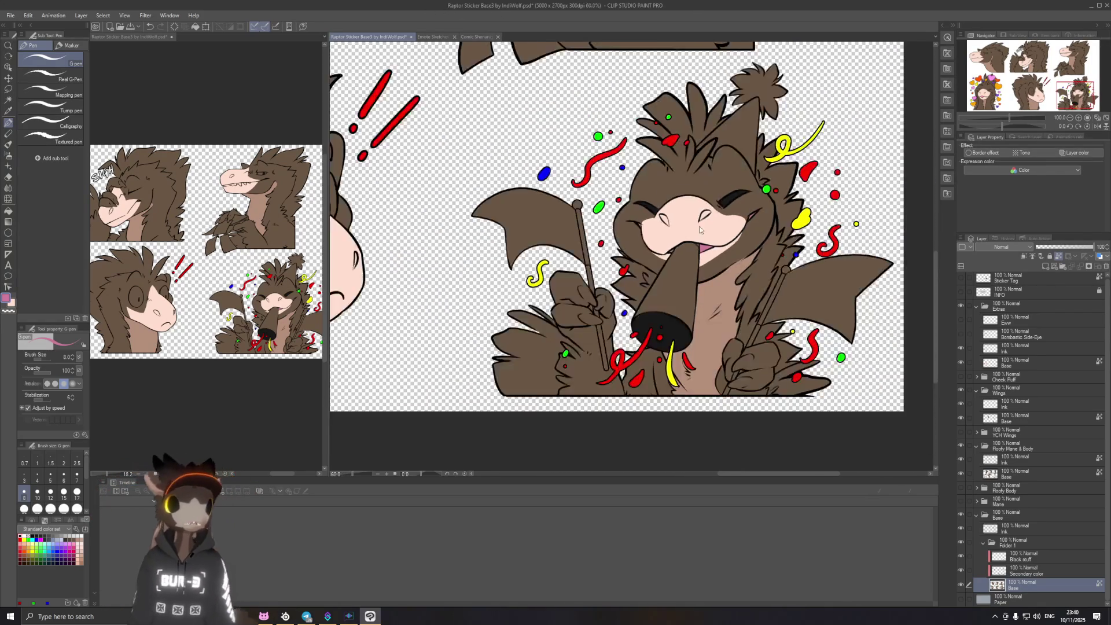
scroll(699, 231, "down", 3)
scroll(631, 255, "left", 3)
scroll(631, 254, "up", 3)
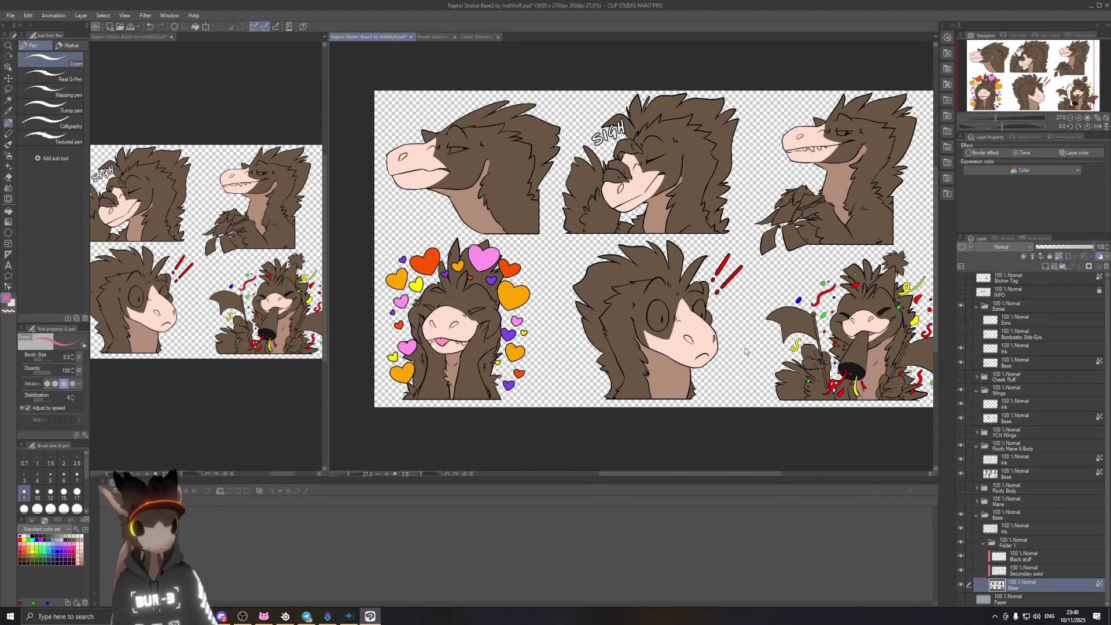
scroll(658, 340, "up", 1)
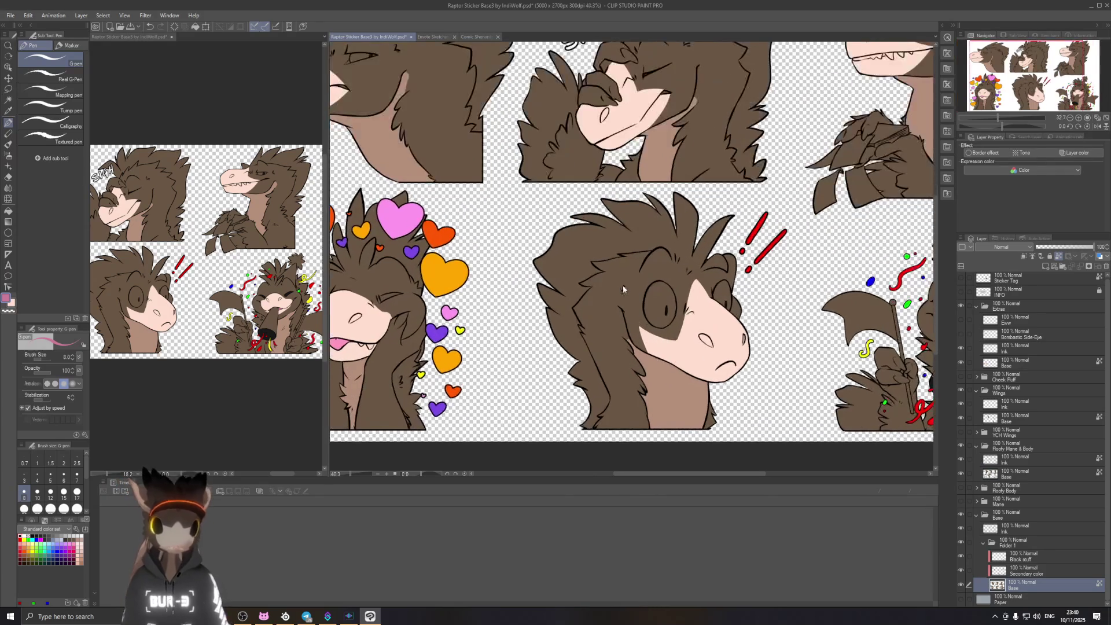
scroll(659, 340, "up", 1)
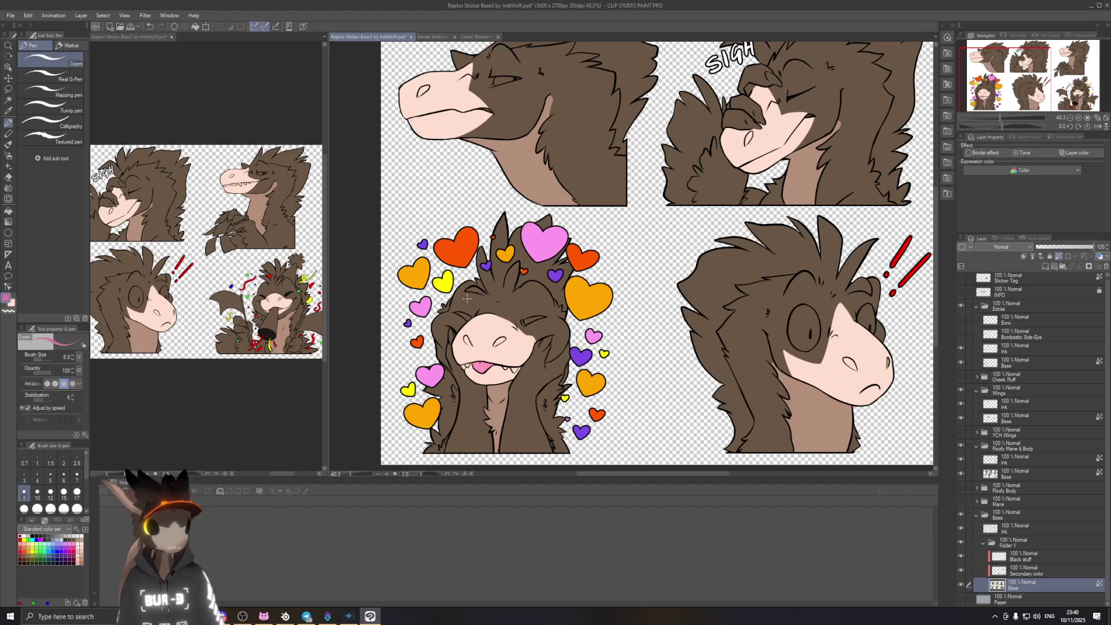
scroll(471, 303, "down", 4)
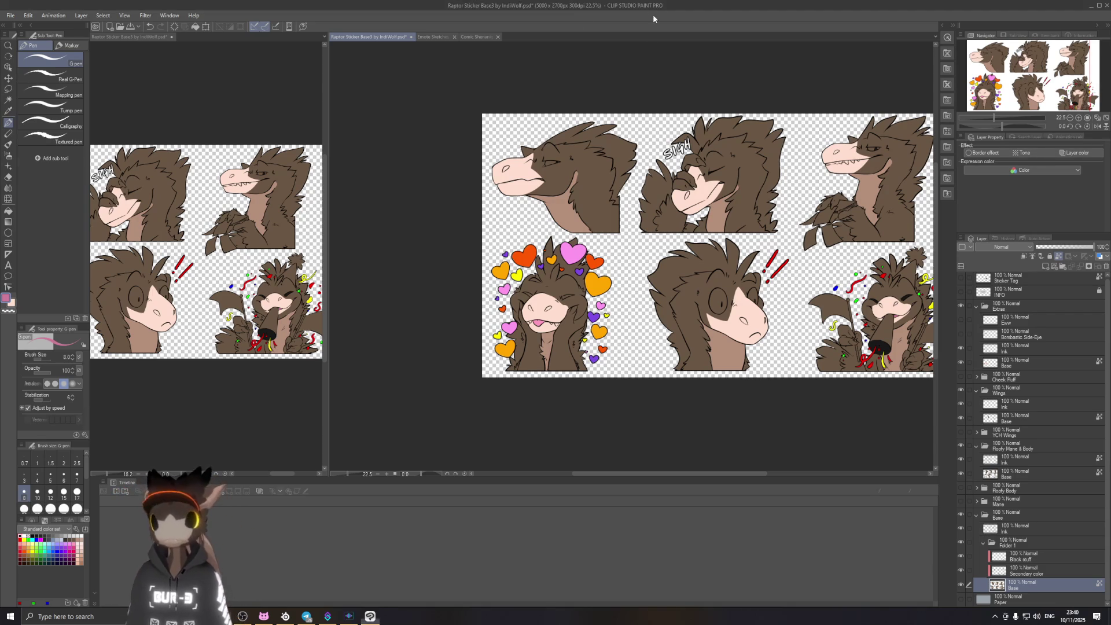
Step: Save the sticker sheet with Ctrl+S and select the Black stuff layer
scroll(571, 274, "up", 2)
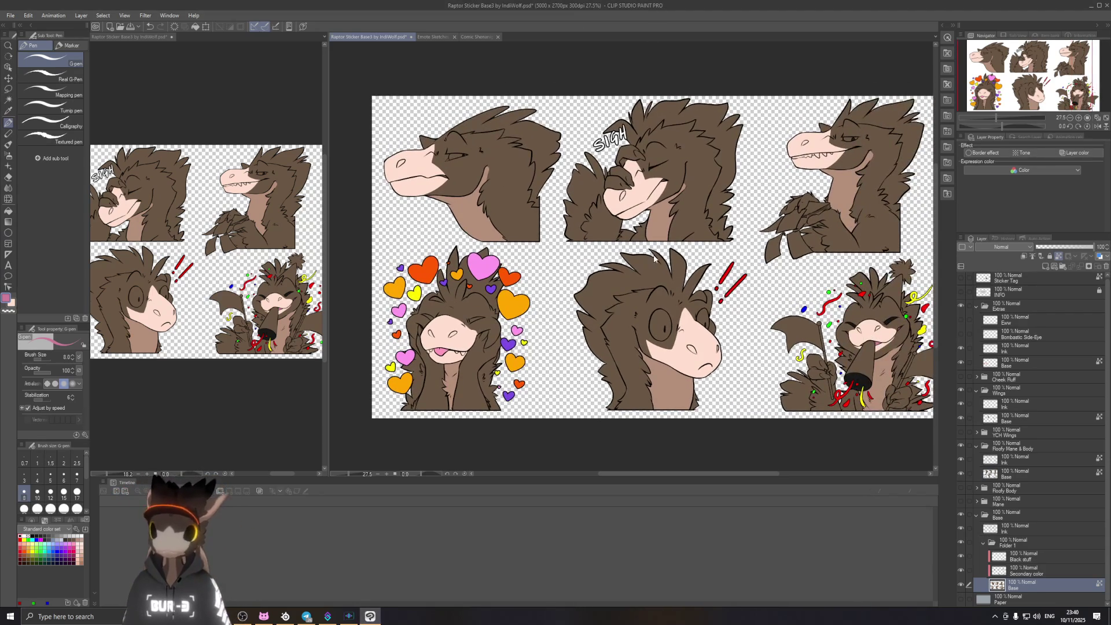
key("ctrl+s")
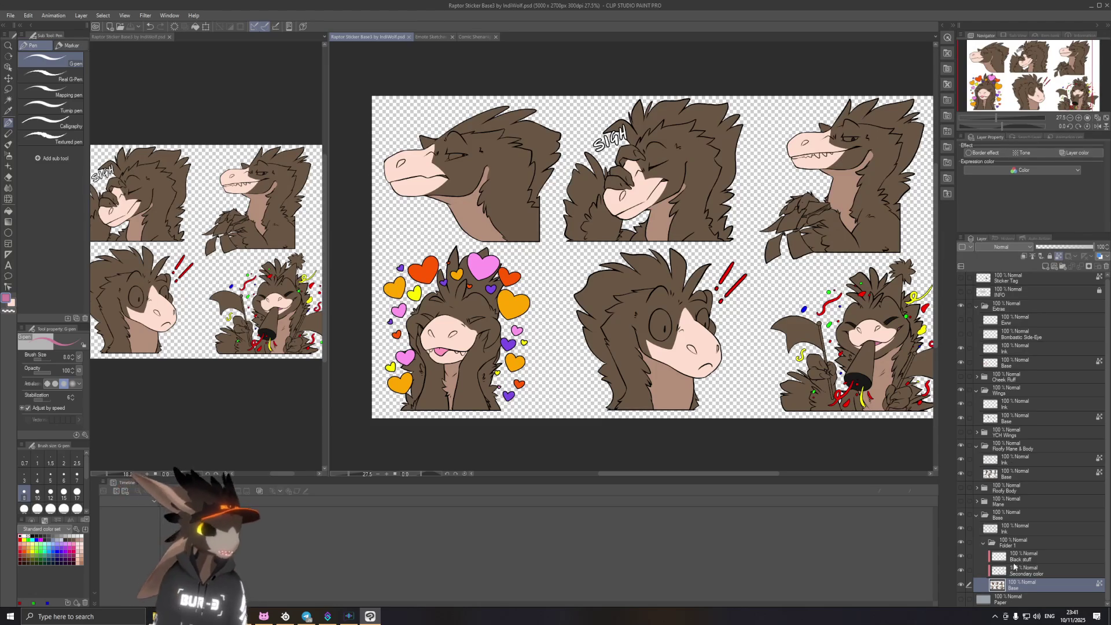
left_click(1058, 559)
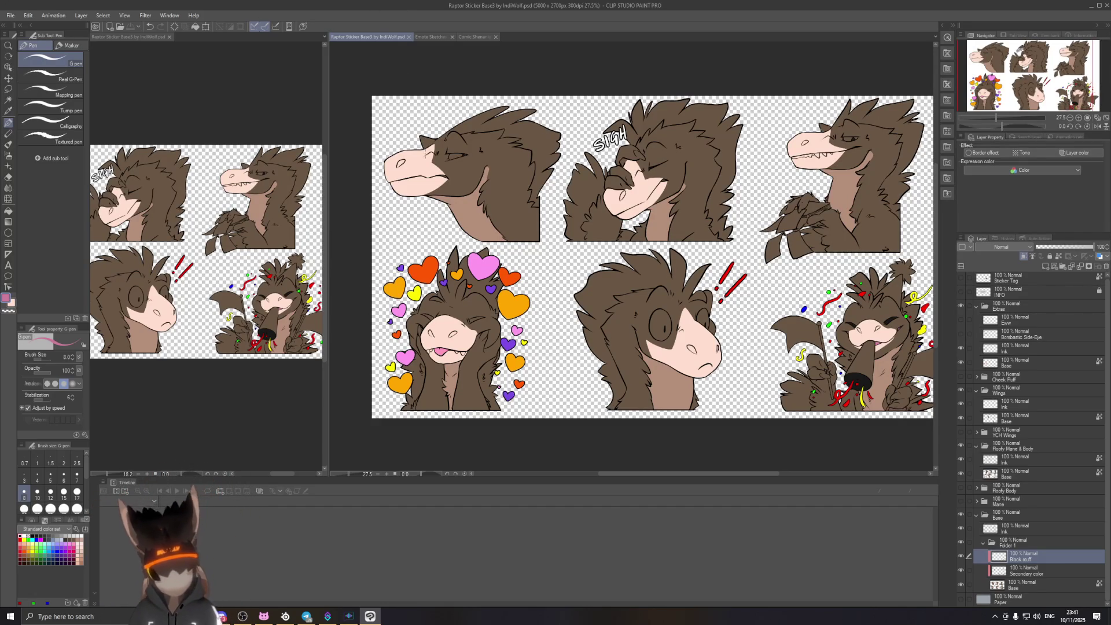
Step: Try a pink blush stroke above the hearts raptor's right eye, then undo it
scroll(461, 383, "up", 3)
scroll(432, 286, "up", 3)
scroll(432, 286, "up", 2)
scroll(432, 286, "up", 2)
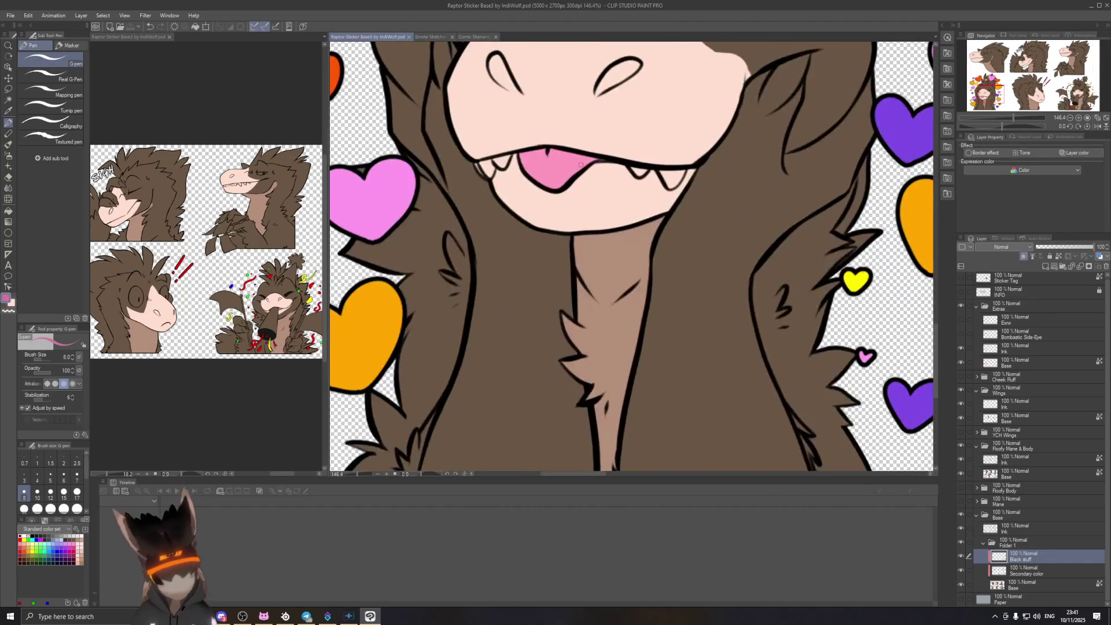
scroll(616, 224, "down", 3)
scroll(616, 224, "up", 1)
scroll(615, 224, "up", 1)
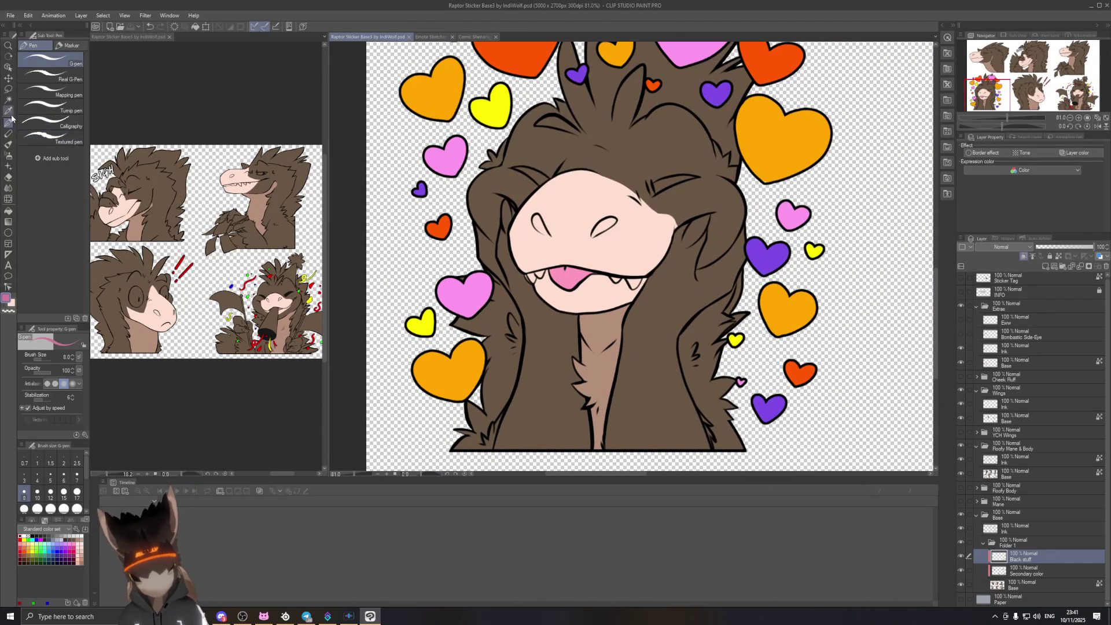
left_click_drag(655, 190, 696, 175)
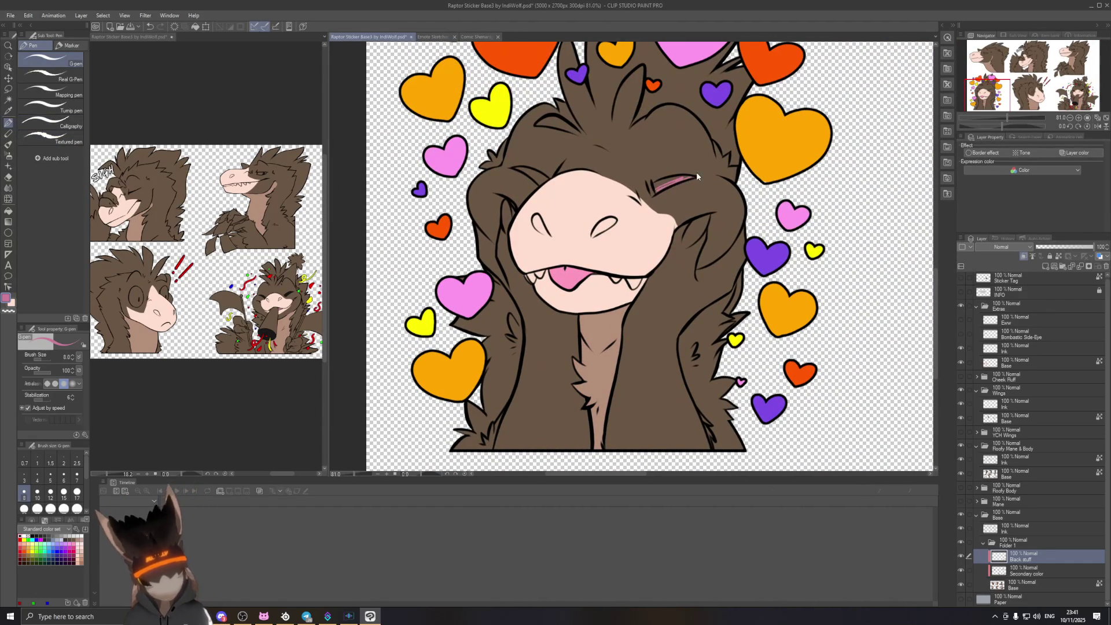
key("ctrl+z")
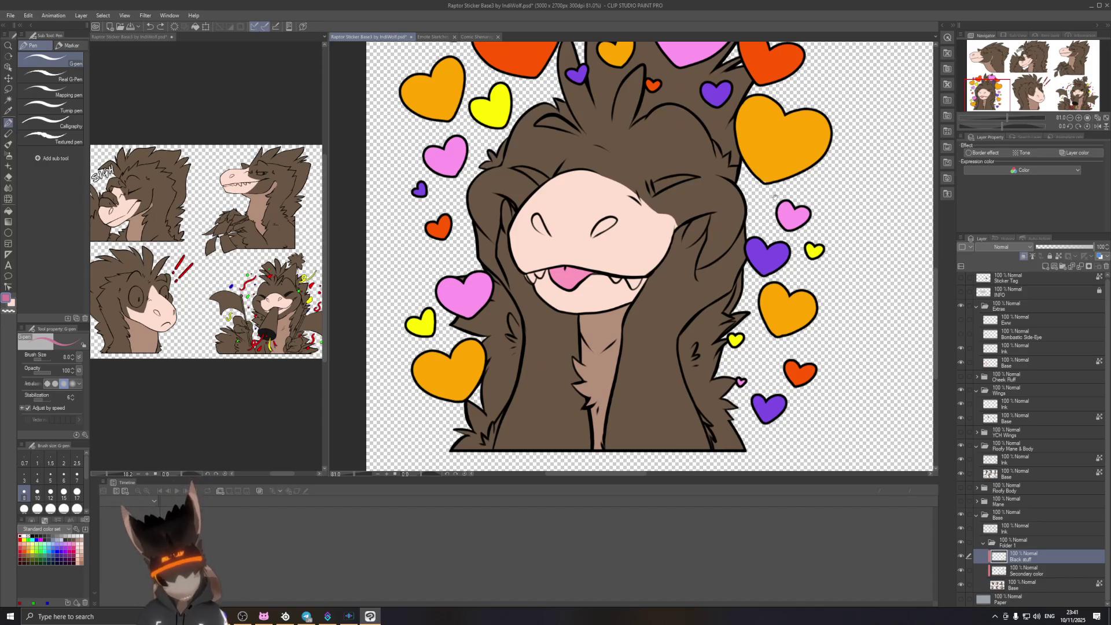
Step: Eyedrop the black from the party sticker's noisemaker mouth as the drawing colour
scroll(776, 197, "right", 5)
scroll(504, 198, "right", 5)
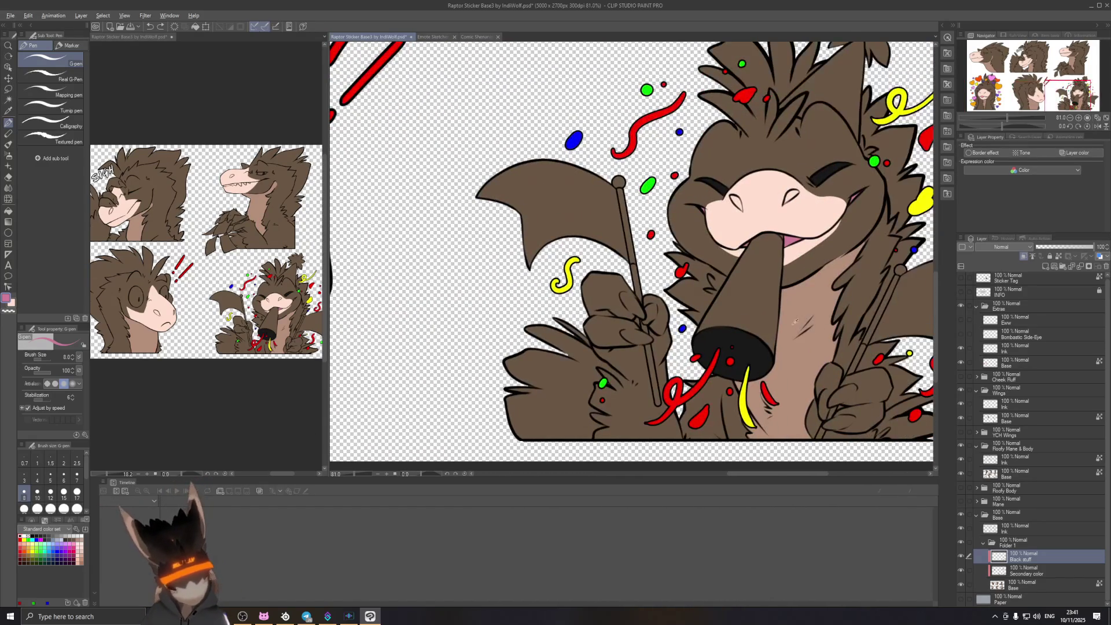
left_click(750, 346, "alt")
scroll(776, 324, "left", 5)
scroll(788, 316, "left", 5)
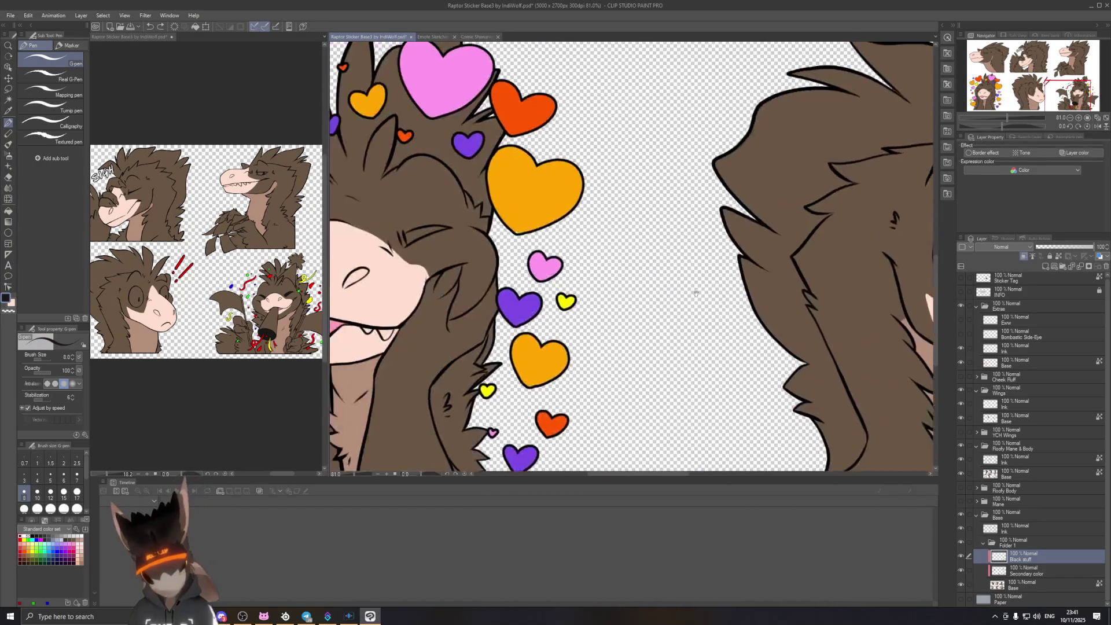